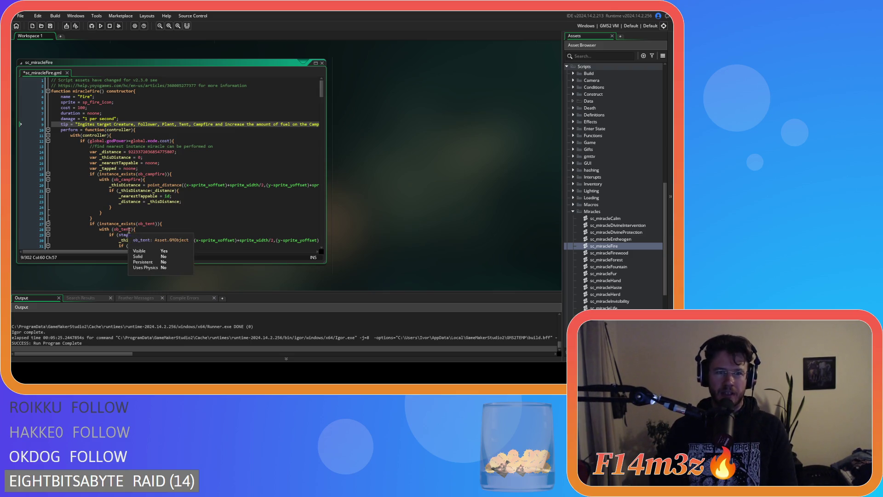
In the Fire tip, change 'Tent,' to 'Tent or' and 'on Campfire' to 'in the case of Campfires'
key(BackSpace)
key(BackSpace)
text(or)
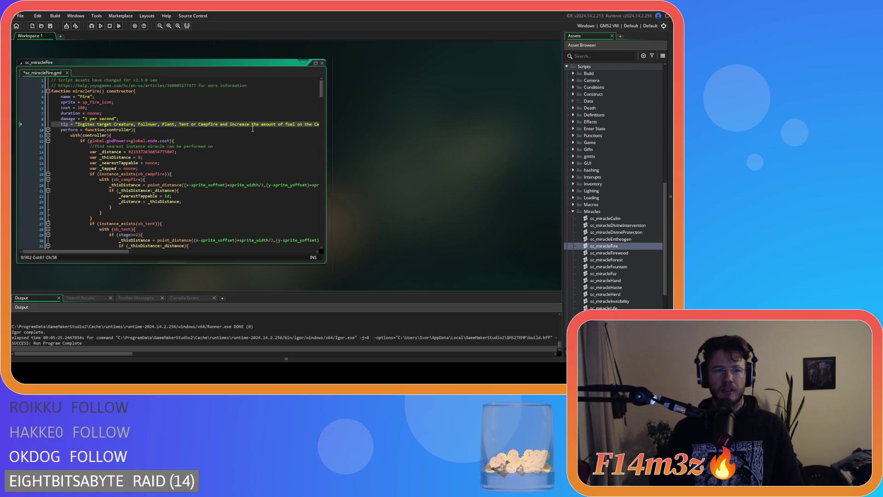
drag(112, 252, 137, 257)
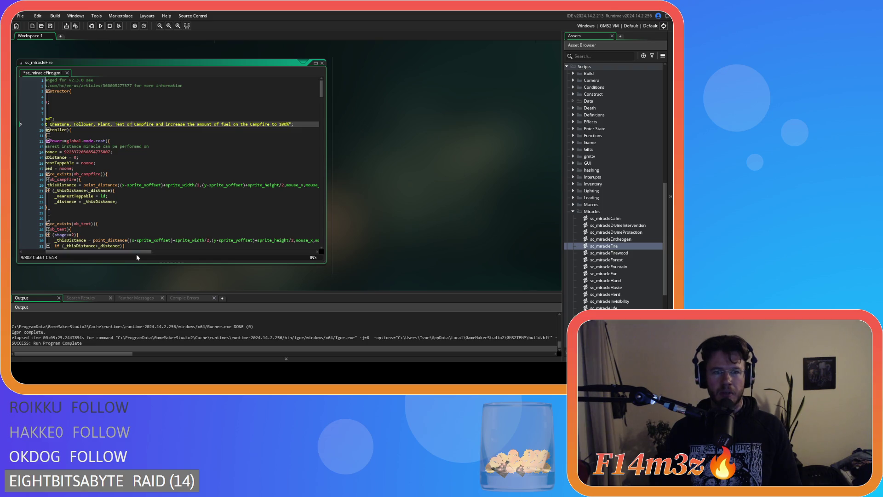
double_click(236, 124)
text(in)
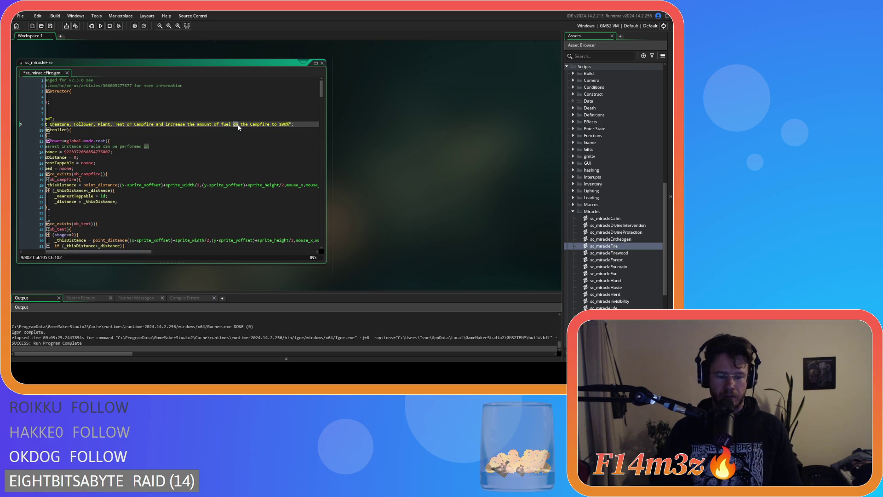
click(250, 124)
text(case )
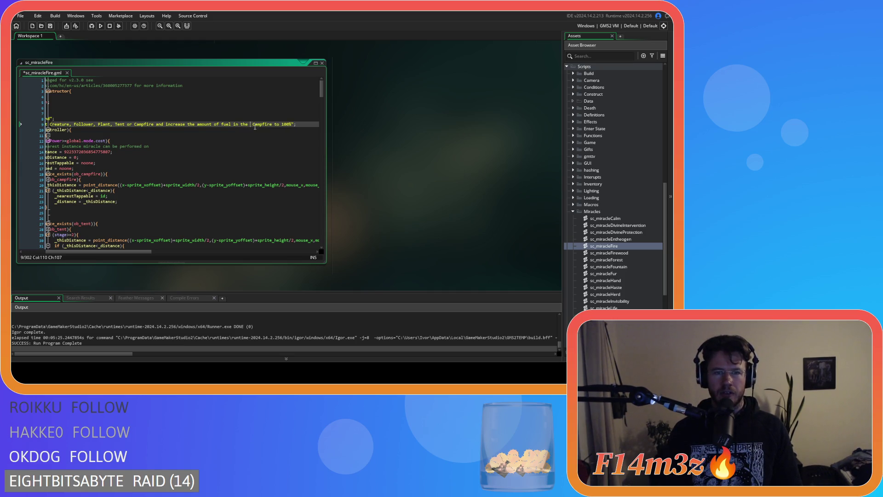
text(of)
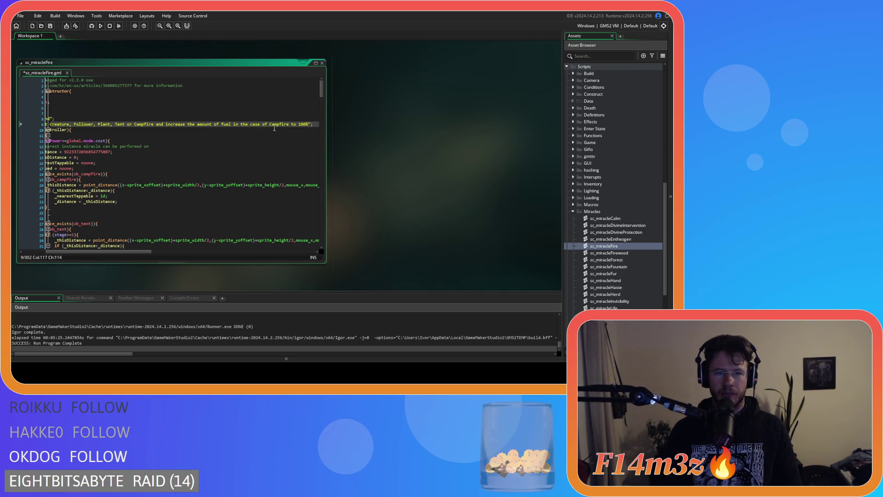
click(288, 124)
text(s)
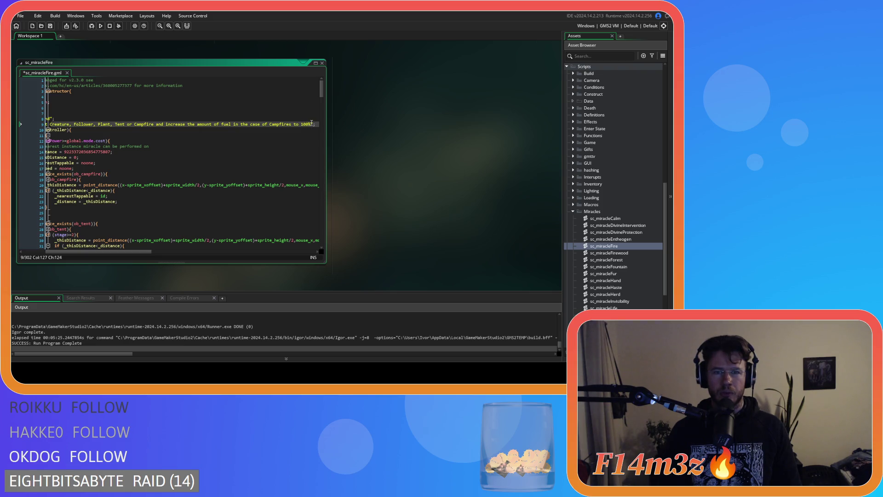
Add 'to 100%.' after fuel, remove the stray space, and save sc_miracleFire
key(BackSpace)
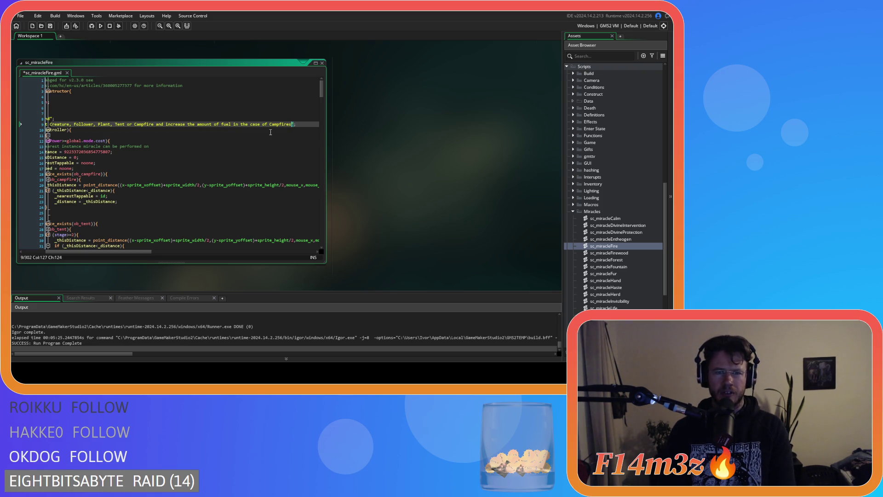
click(231, 124)
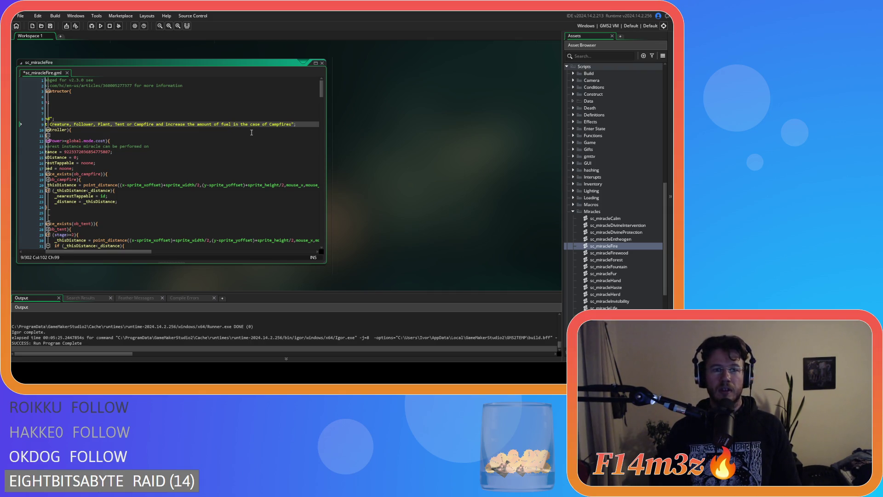
text(to 100% )
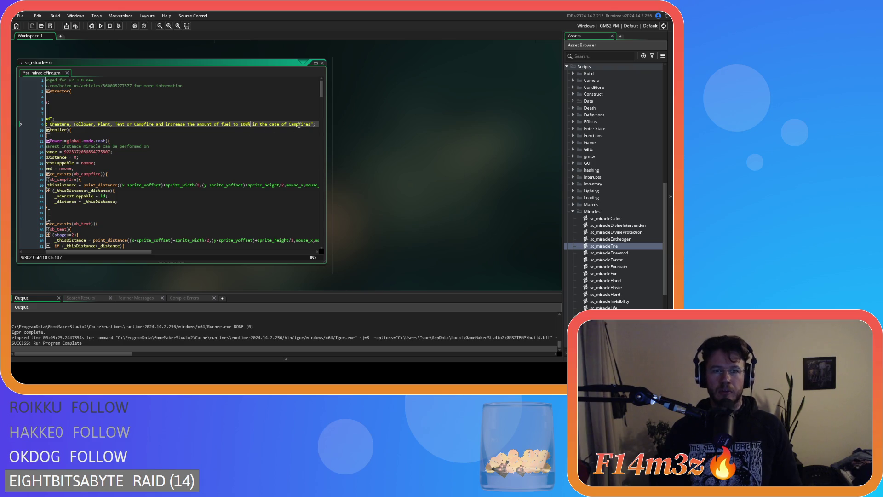
text(.)
key(ctrl+Left)
key(ctrl+Left)
key(ctrl+s)
drag(124, 252, 72, 246)
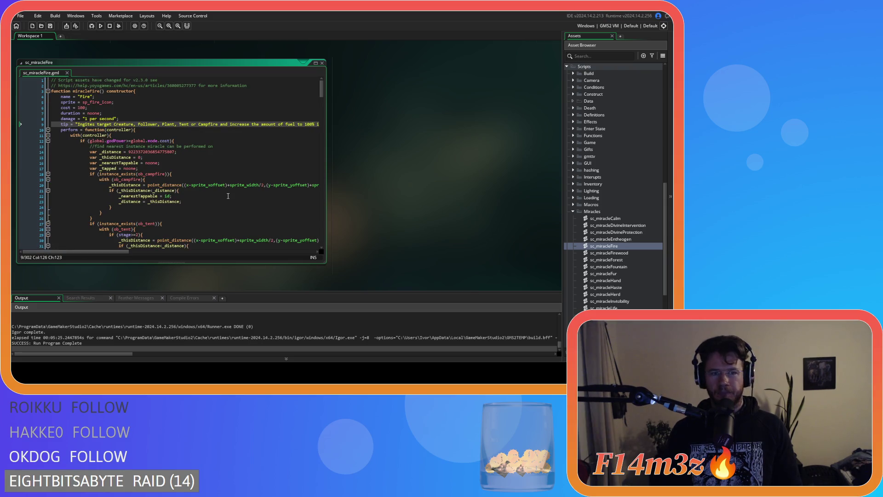
Delete the word 'storms' from the sc_miracleCalm tip
double_click(618, 218)
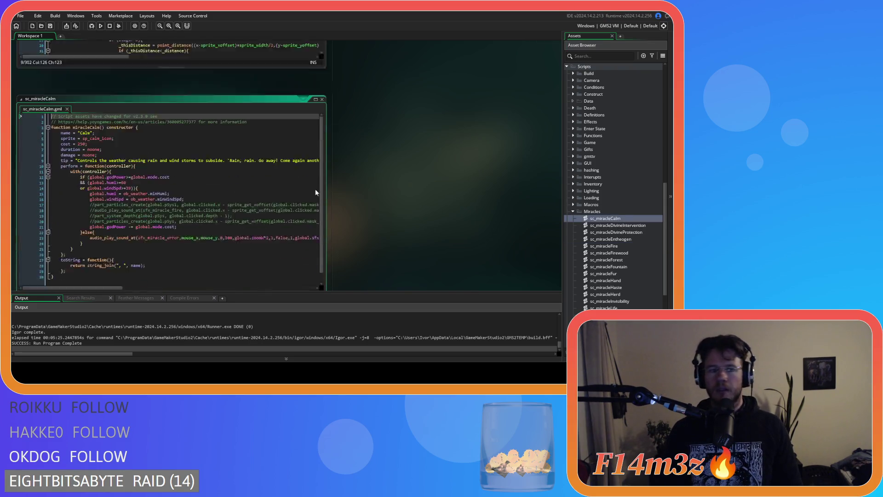
scroll(329, 195, down, 2)
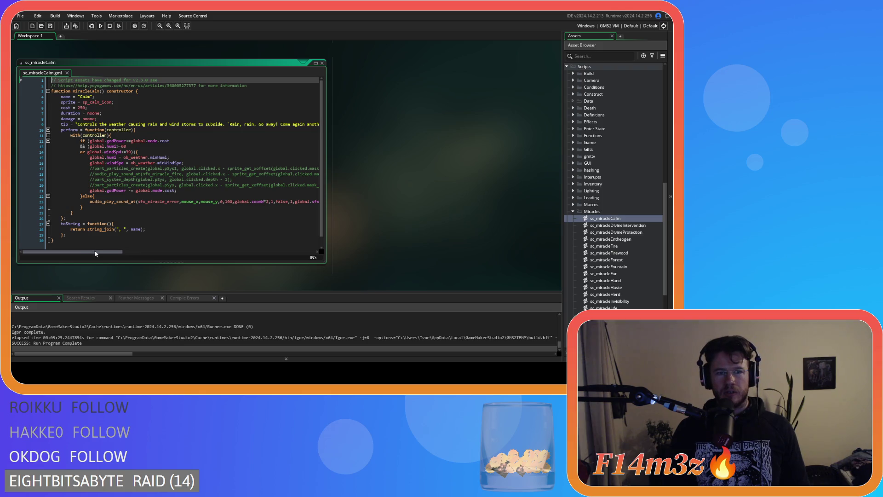
double_click(189, 124)
key(BackSpace)
key(BackSpace)
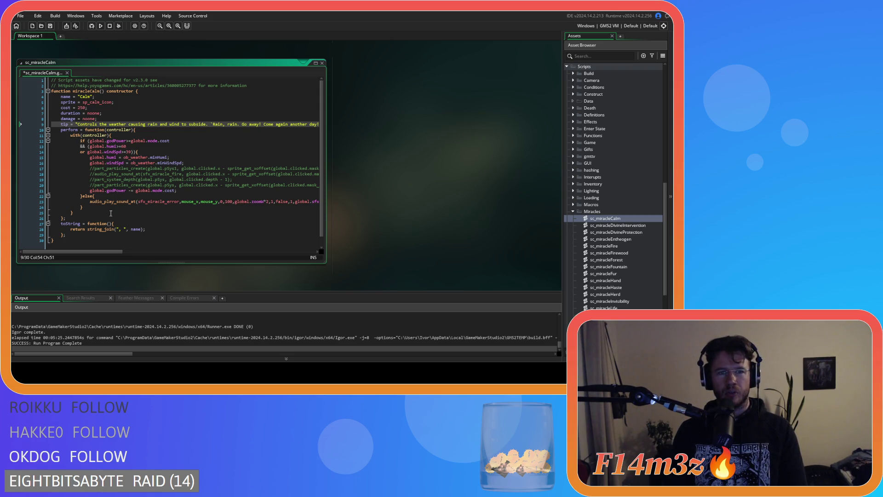
drag(108, 253, 124, 258)
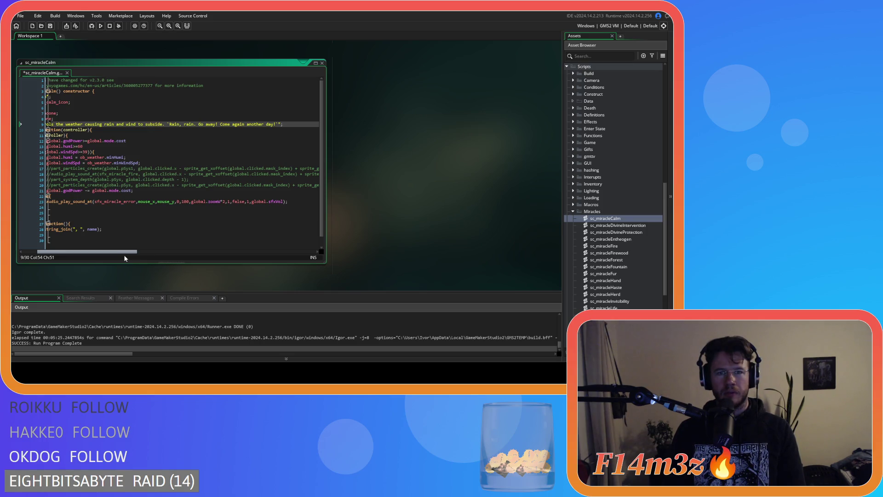
Insert 'the' before target in the Divine Intervention tip, then view sc_miracleDivineProtection
double_click(616, 224)
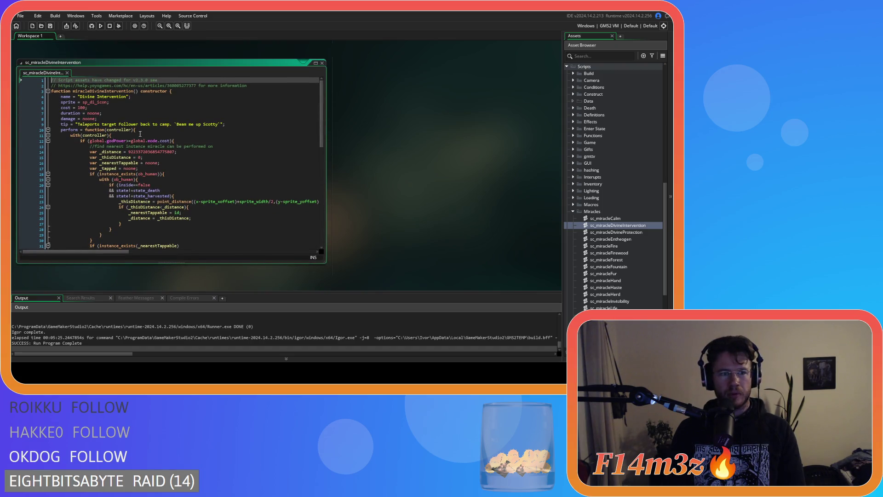
click(102, 124)
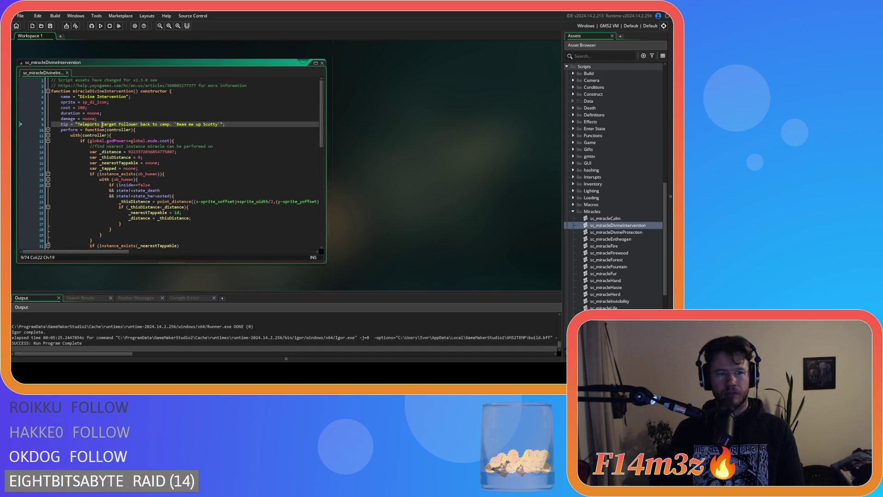
text(the)
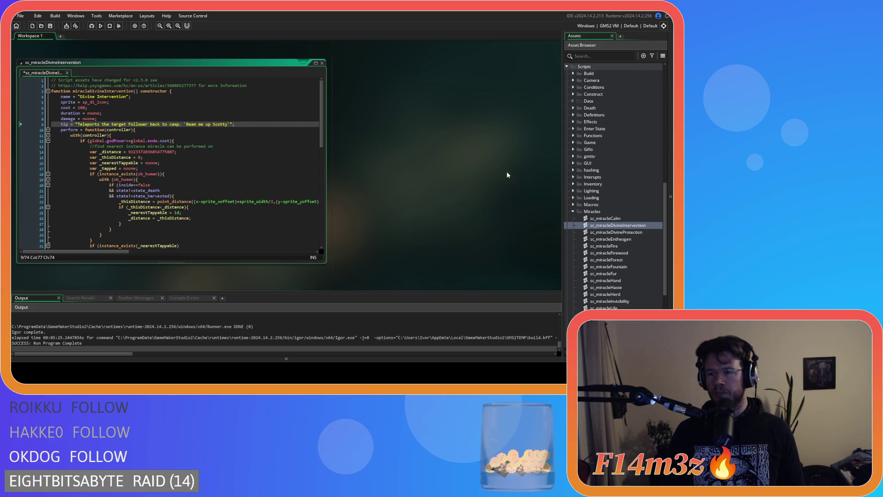
double_click(616, 232)
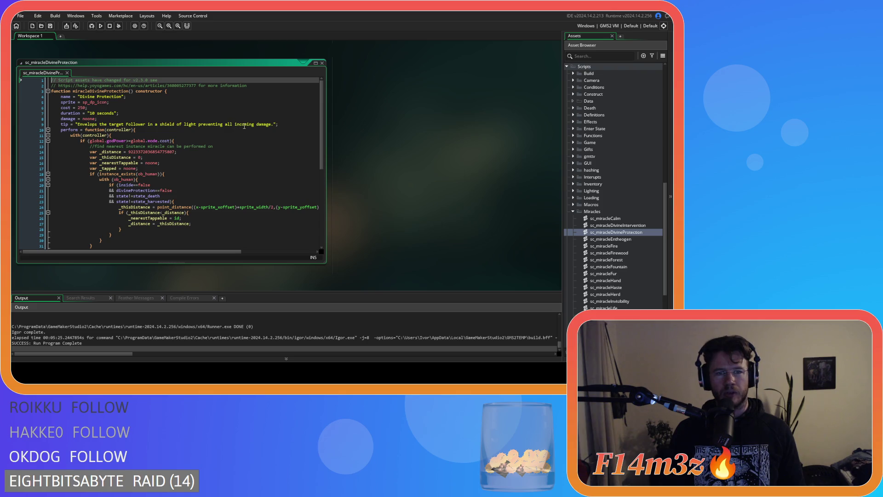
click(287, 125)
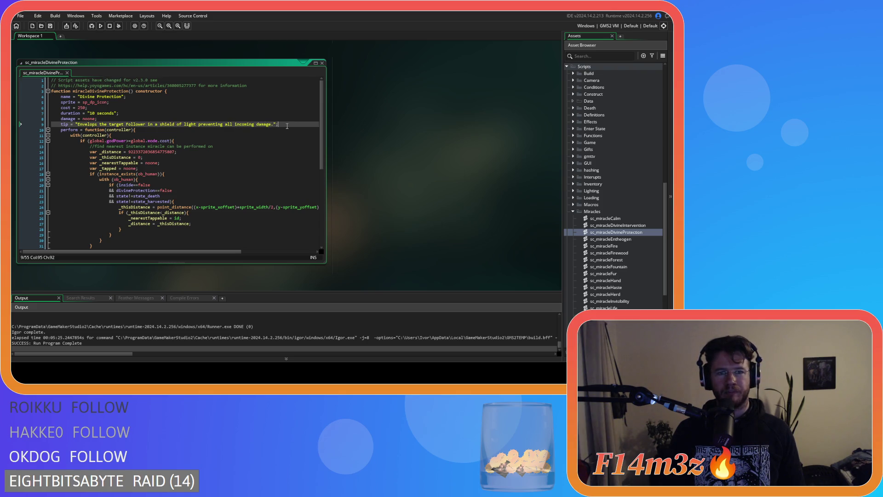
Move 'biome specific' to 'specific to the current biome' after Entheogens, save, and open sc_miracleFirewood
double_click(642, 239)
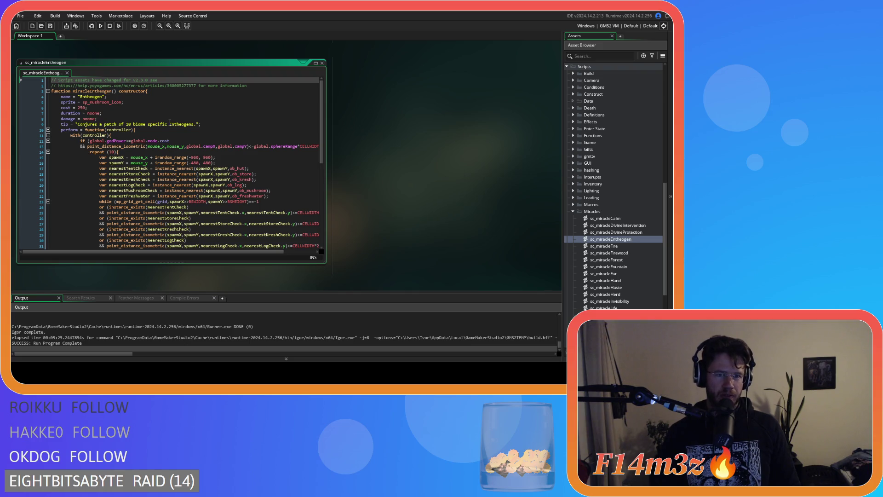
click(205, 122)
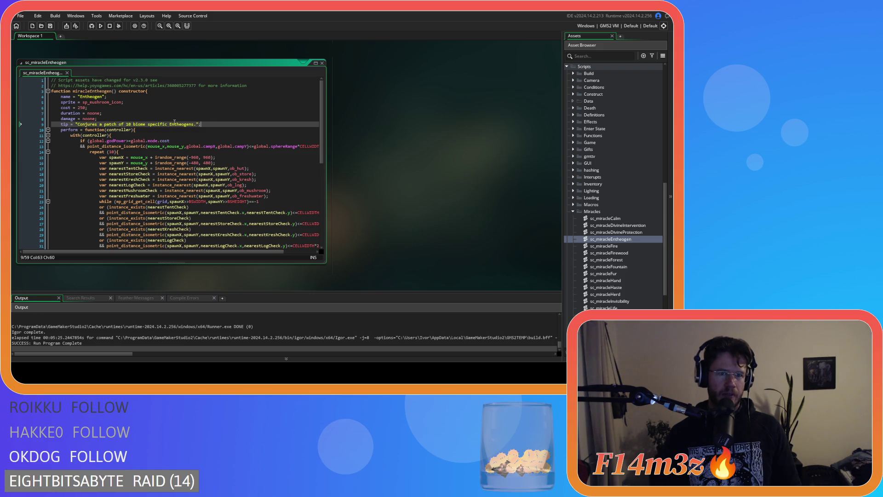
drag(167, 123, 133, 123)
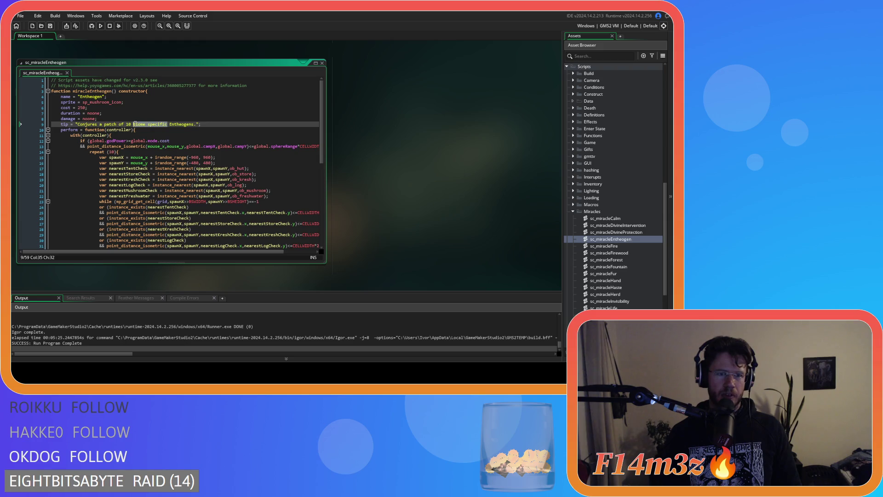
key(Delete)
click(159, 124)
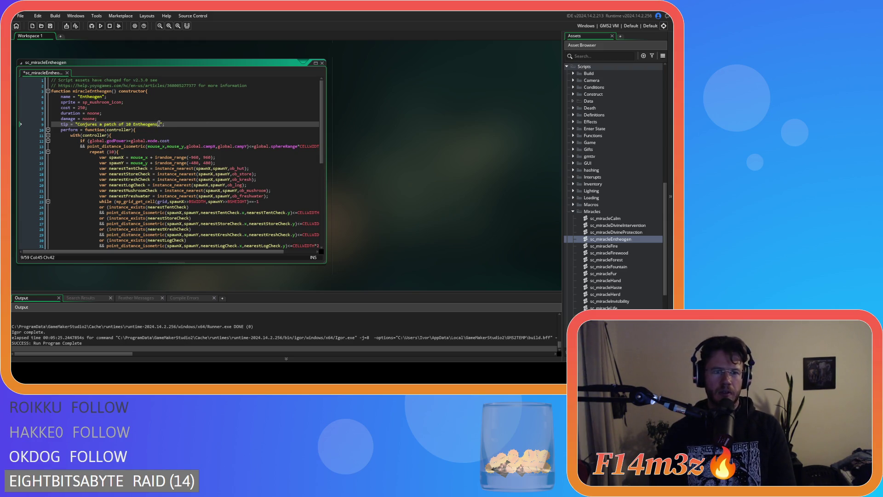
text(specific )
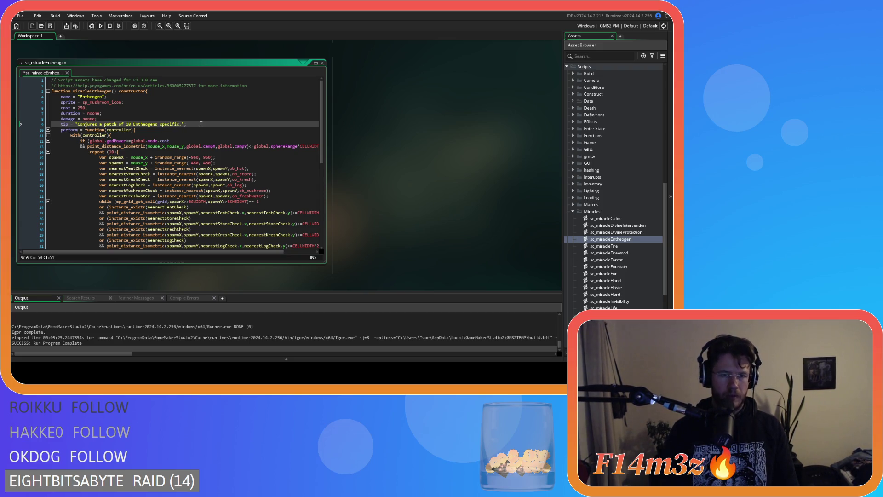
text(to the cu)
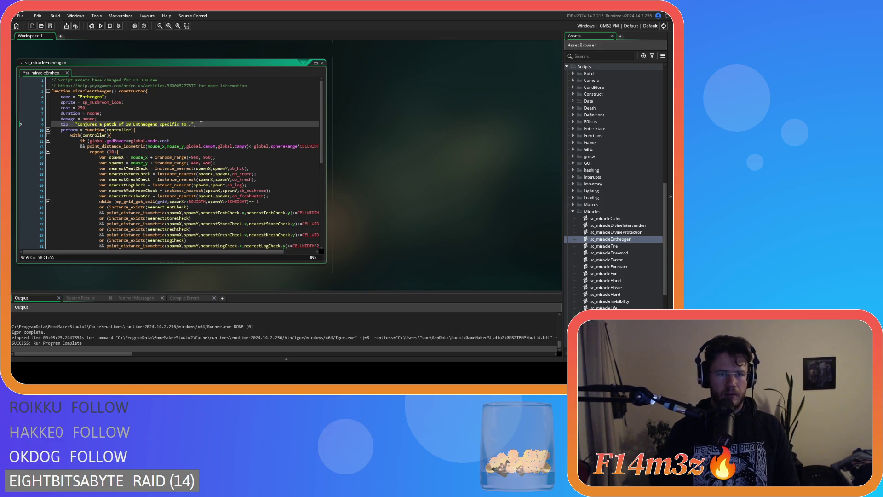
text(rrent biome)
key(ctrl+s)
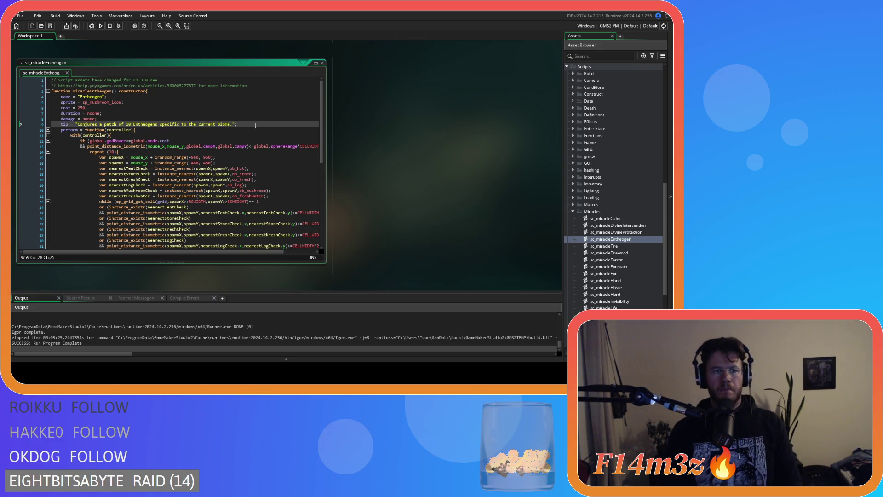
click(621, 246)
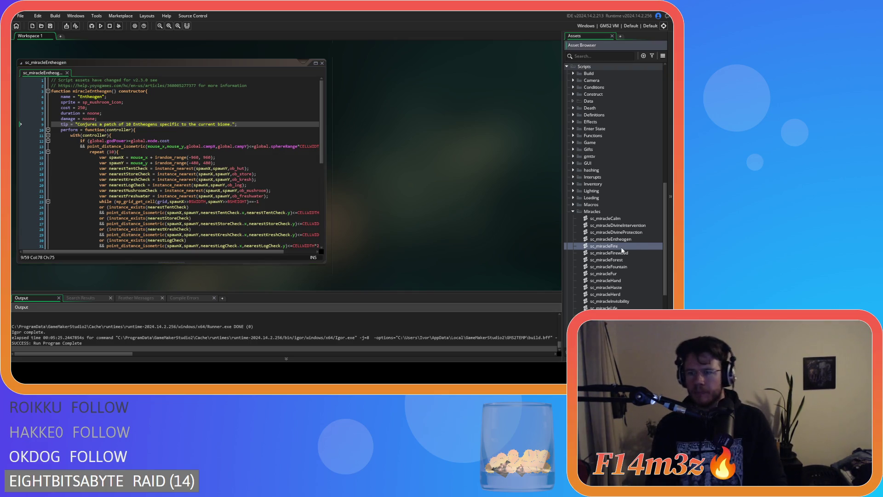
double_click(622, 253)
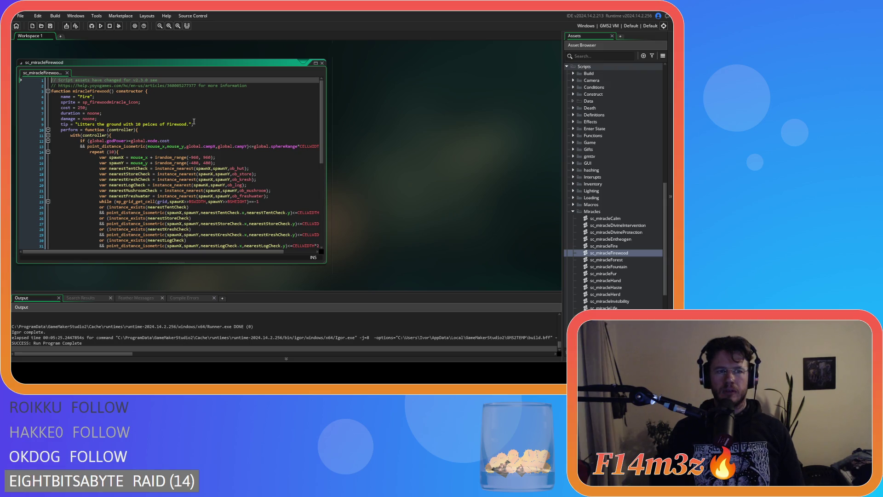
Review the Forest tip, then delete 'fresh' from the Fountain tip and save it
double_click(622, 260)
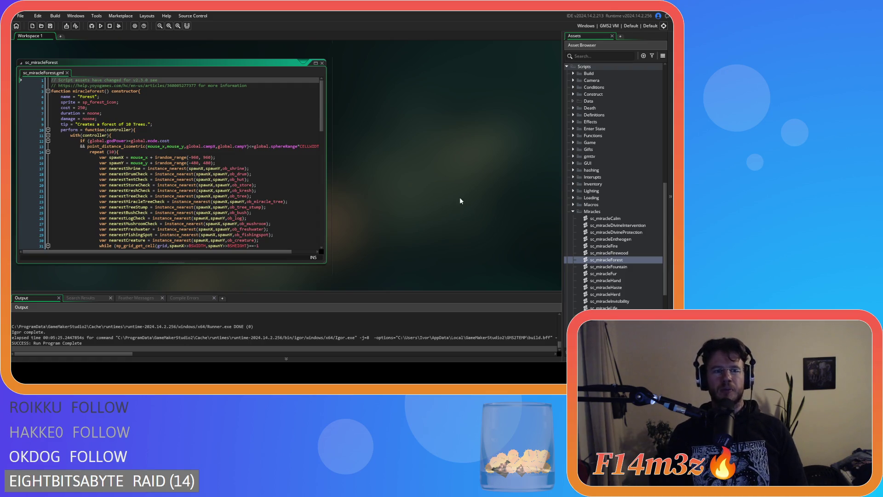
click(169, 125)
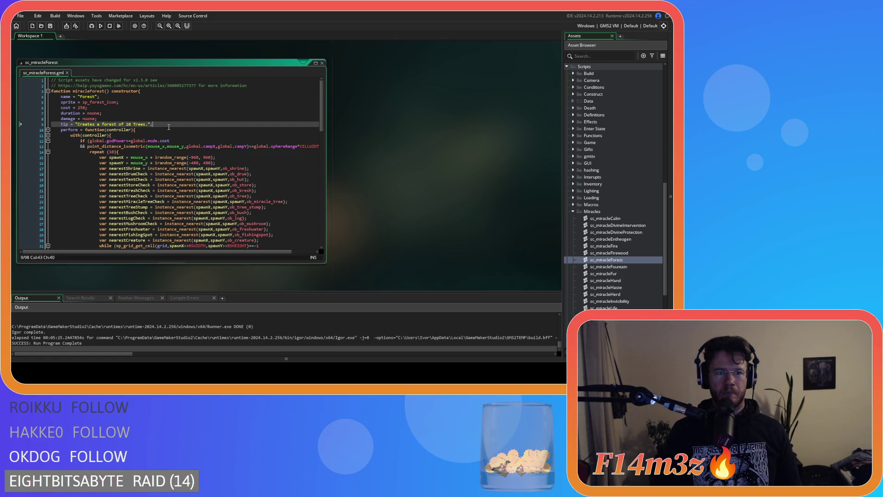
double_click(612, 266)
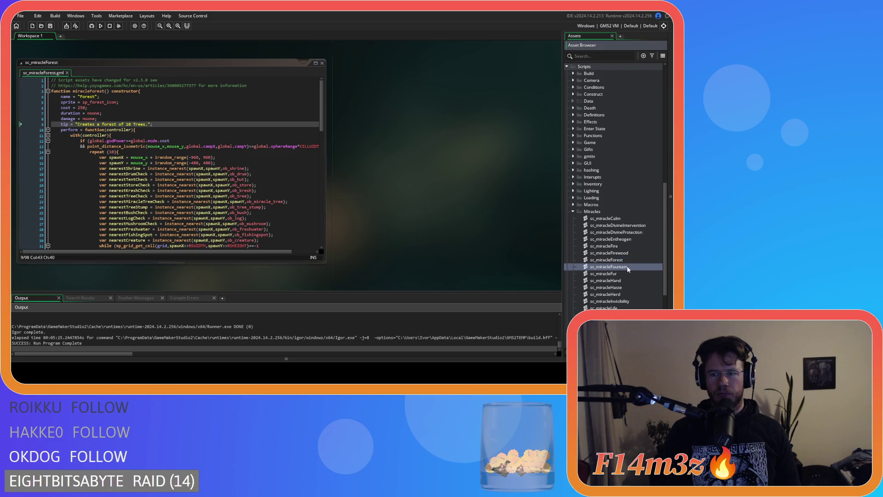
double_click(218, 125)
key(BackSpace)
key(BackSpace)
click(276, 125)
key(ctrl+s)
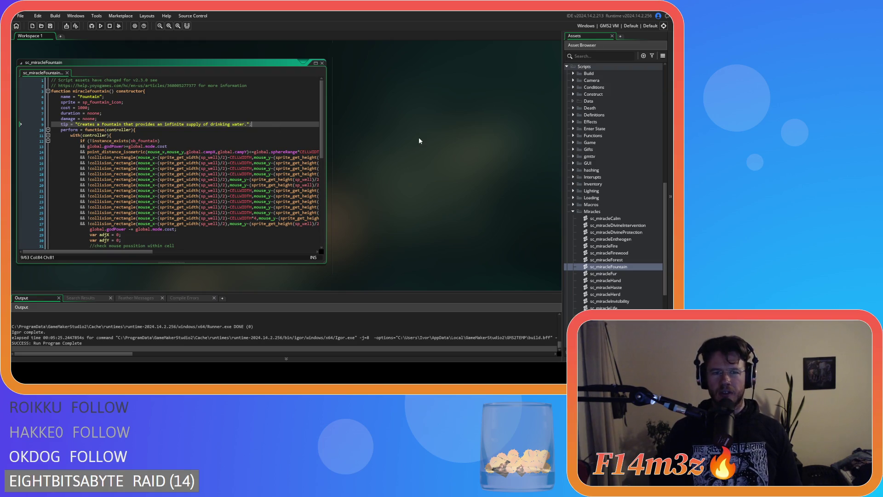
Open sc_miracleFur to review its tip, then close it
double_click(608, 274)
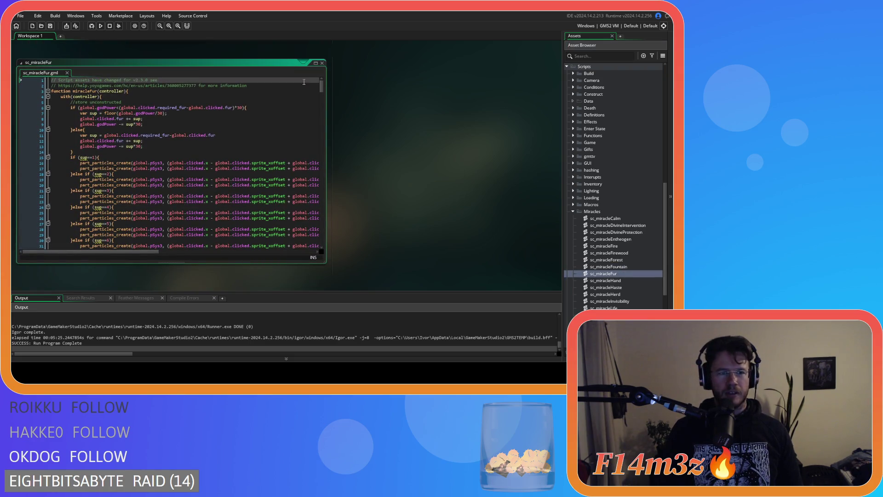
click(322, 63)
scroll(610, 280, down, 2)
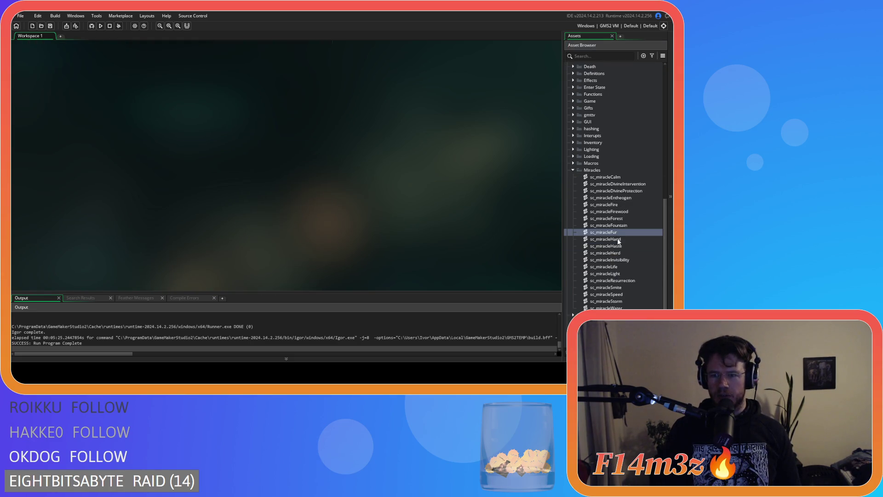
Replace 'Can be used to p' with 'P' so the Hand tip starts 'Picks up'
double_click(616, 240)
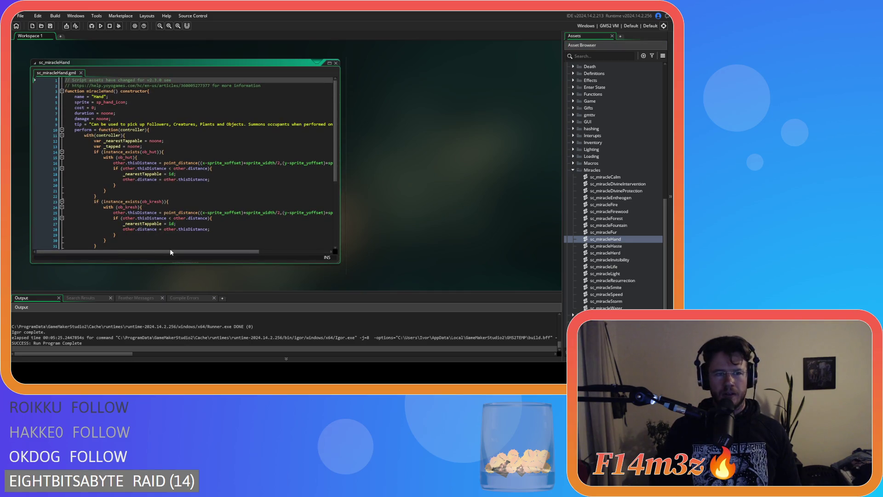
drag(172, 252, 174, 252)
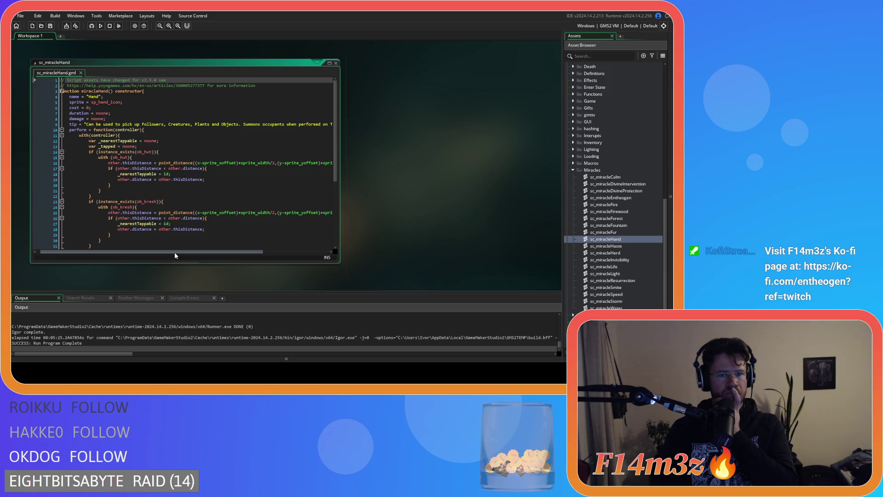
click(125, 124)
drag(124, 125, 88, 126)
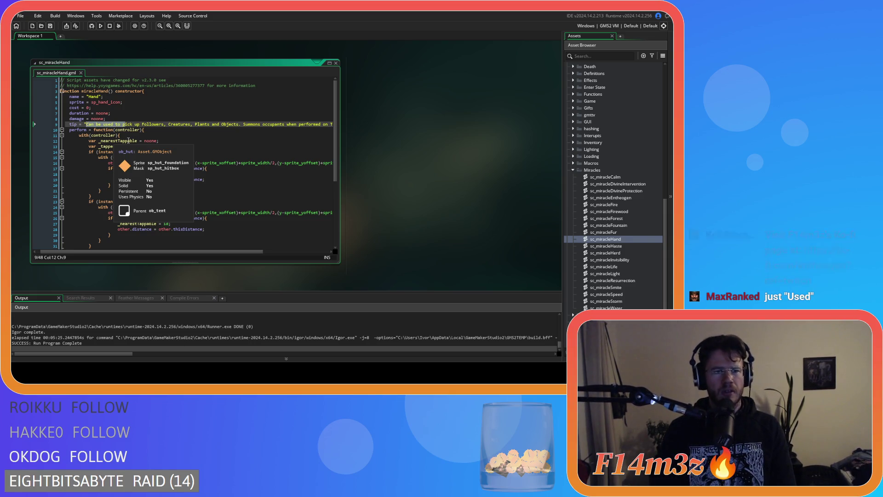
text(P)
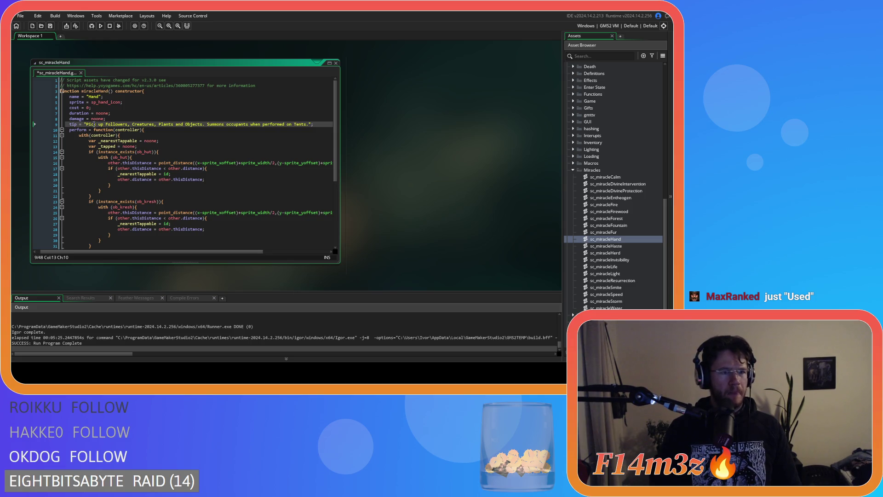
key(ctrl+z)
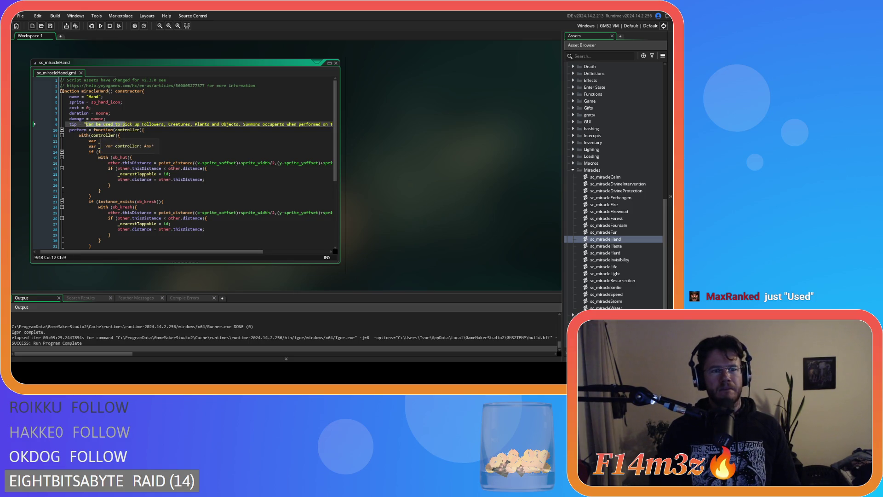
click(106, 125)
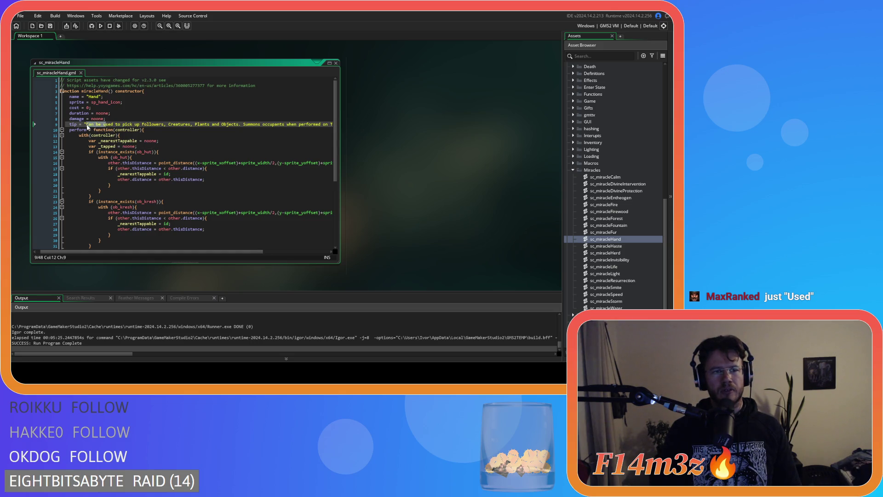
drag(125, 125, 87, 126)
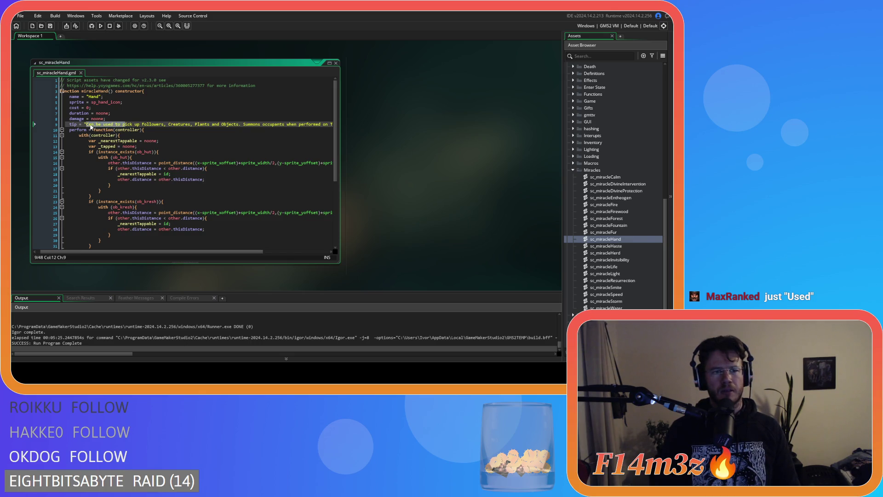
text(P)
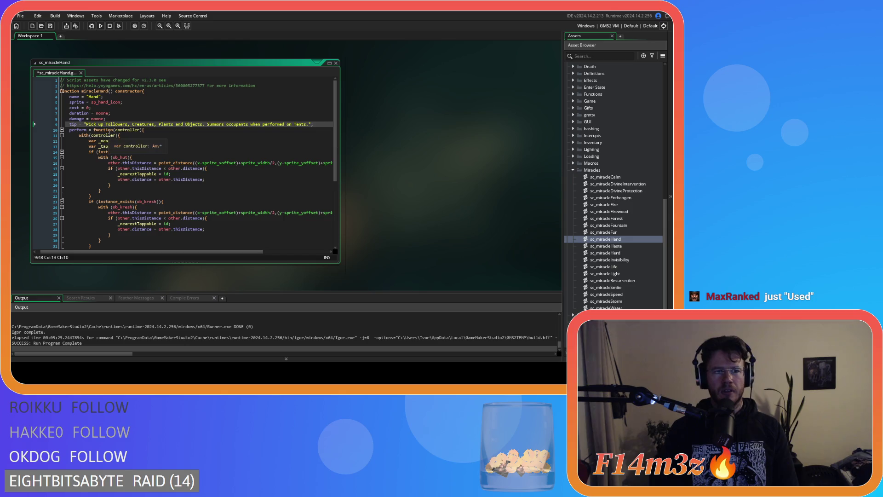
key(Right)
key(Right)
key(Right)
text(s)
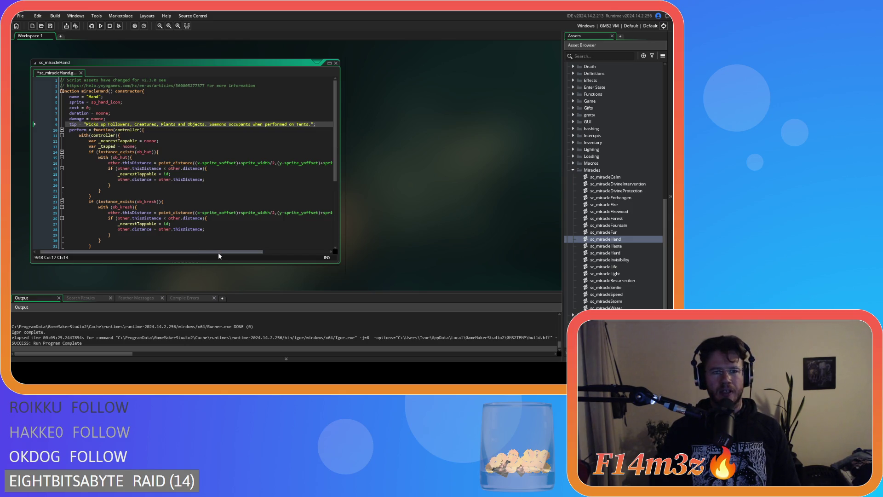
Edit the tent clause of the Hand tip, keeping 'on', then switch to sc_miracleHerd
drag(218, 253, 230, 253)
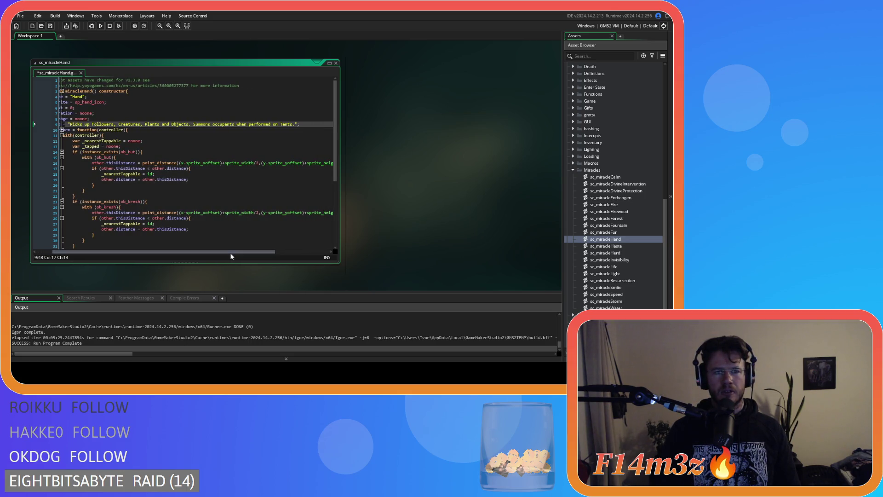
double_click(278, 124)
text(a)
click(289, 124)
click(272, 124)
text(on)
key(ctrl+Tab)
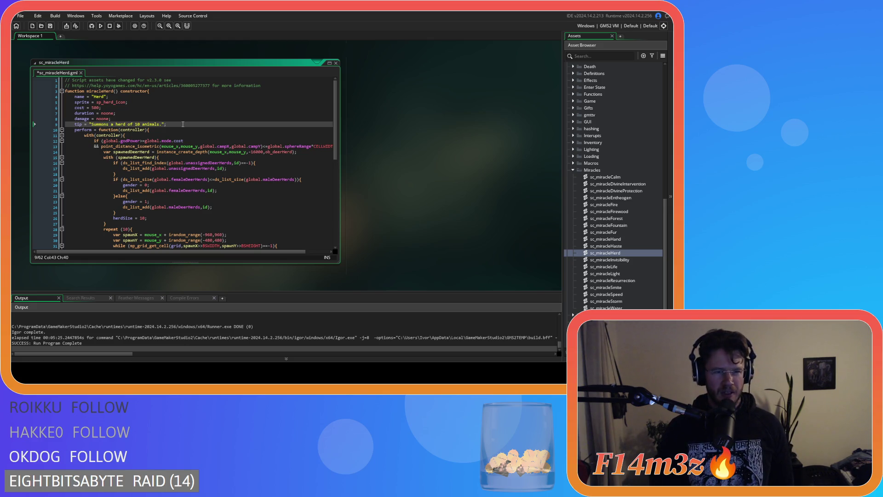
Remove '10' from the Herd tip and append '10 animals per herd.' before the closing quote
click(137, 124)
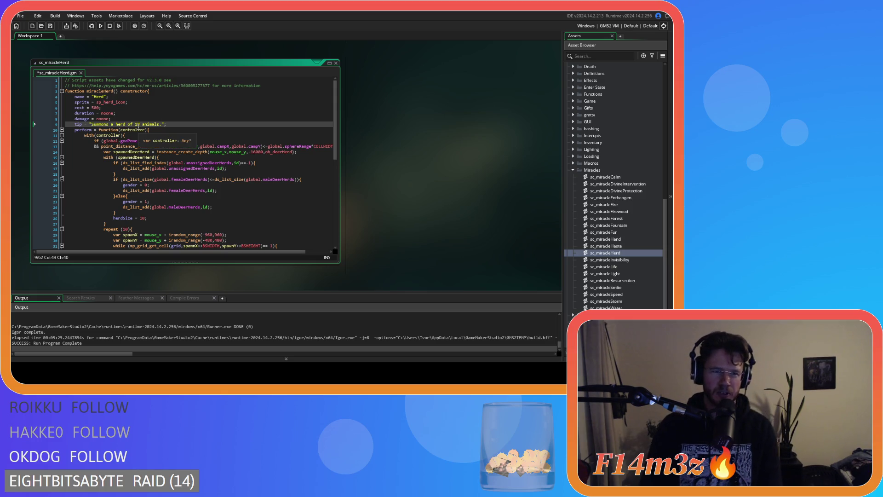
key(BackSpace)
key(Delete)
key(Delete)
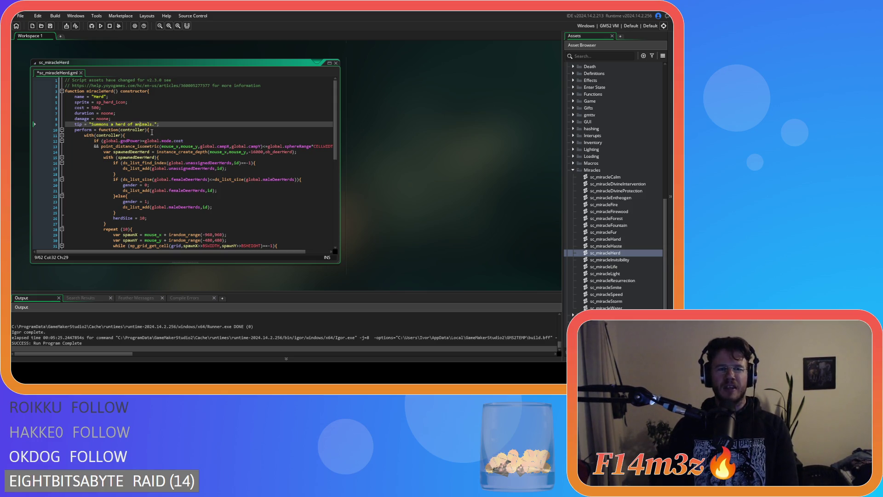
key(Right)
key(Right)
key(Right)
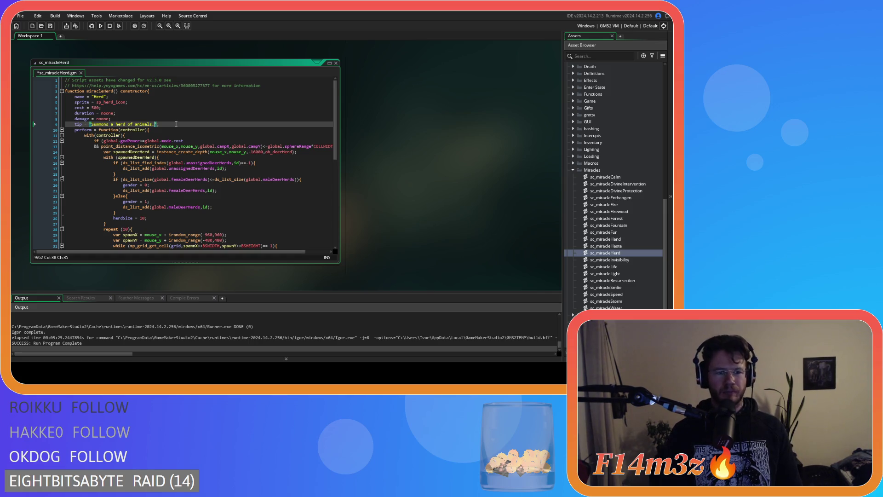
text(10 )
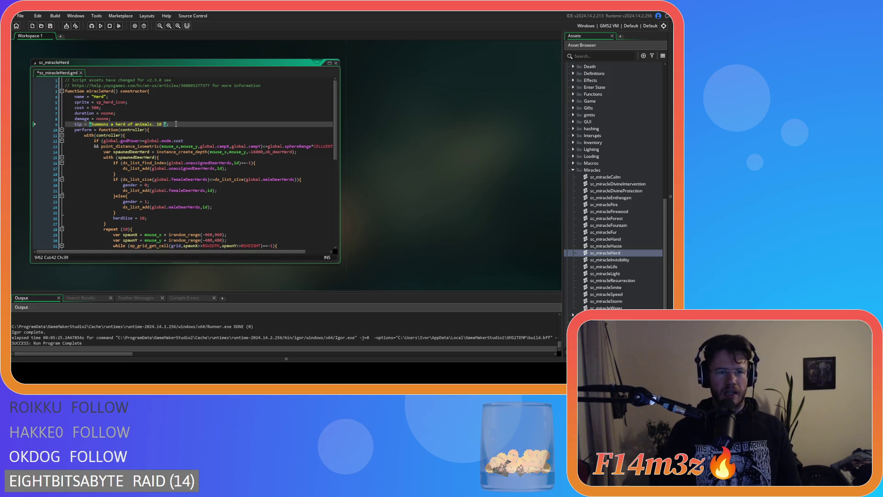
text(animals per )
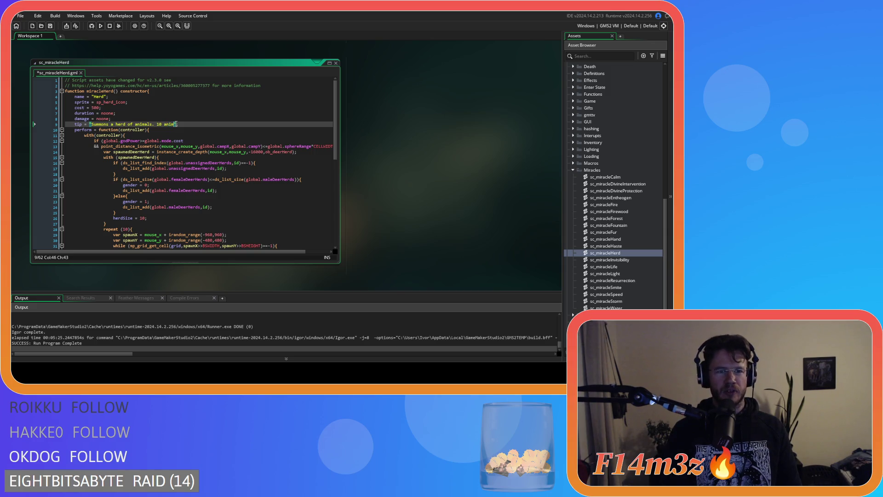
text(herd)
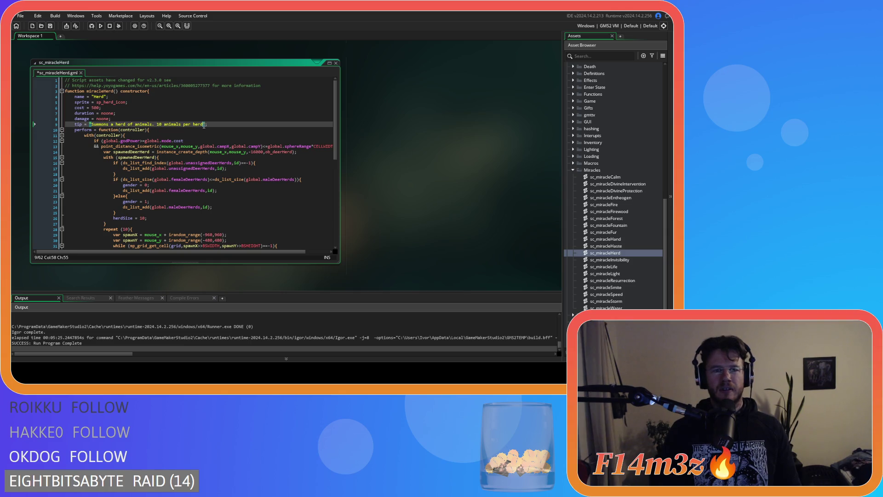
text(.)
click(252, 135)
click(255, 125)
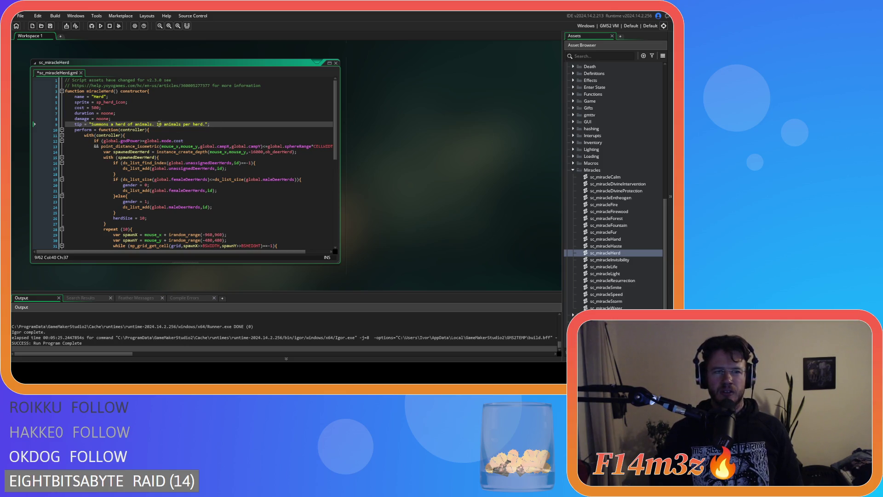
Spell the appended 10 as 'Ten' in the Herd tip
double_click(159, 124)
text(Ten)
click(234, 124)
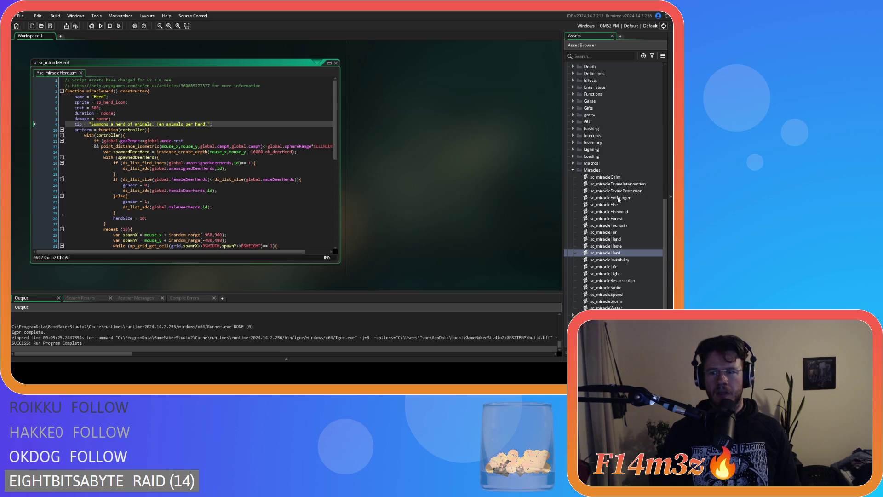
Change '10' to 'ten' in the Firewood and Forest tips, and save sc_miracleForest
double_click(629, 212)
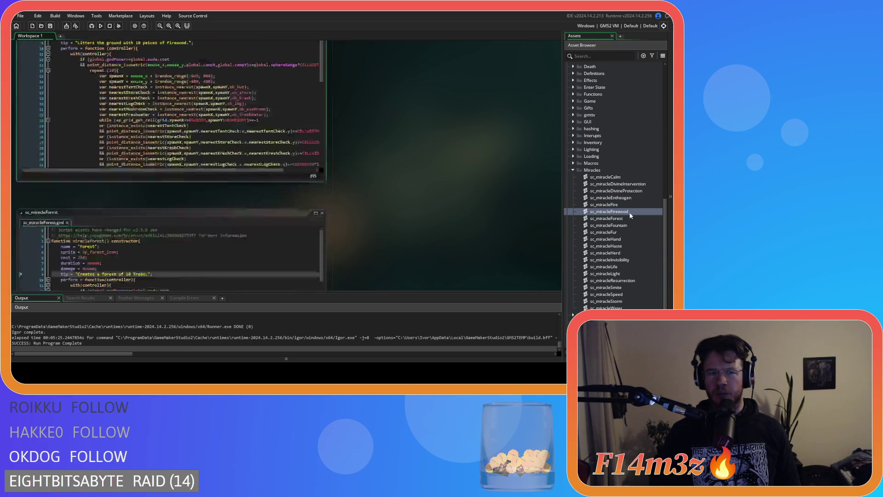
double_click(138, 125)
text(ten)
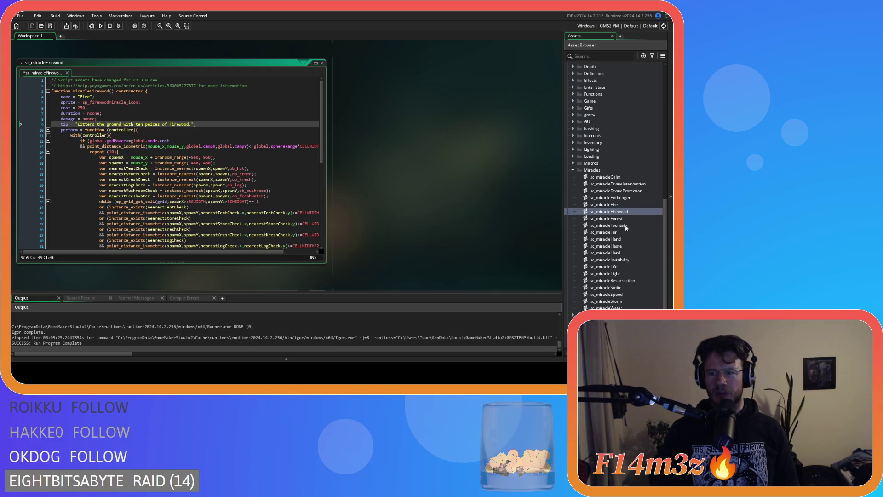
double_click(611, 219)
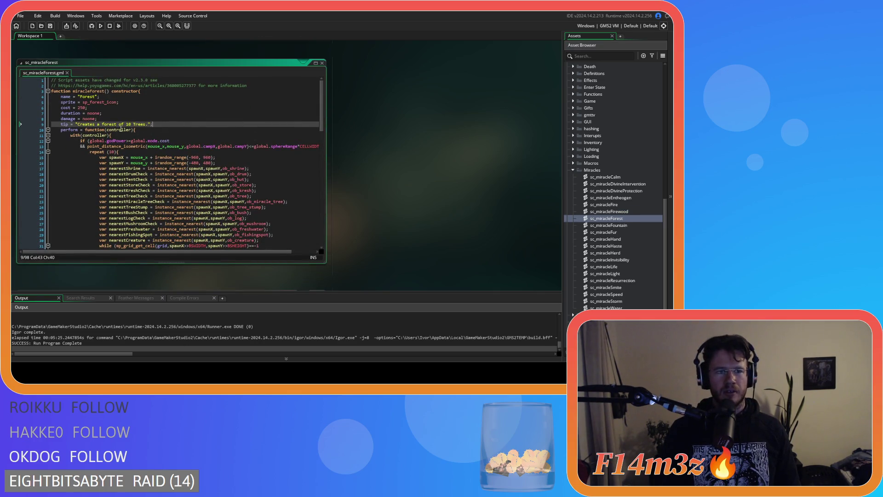
double_click(128, 124)
text(ten)
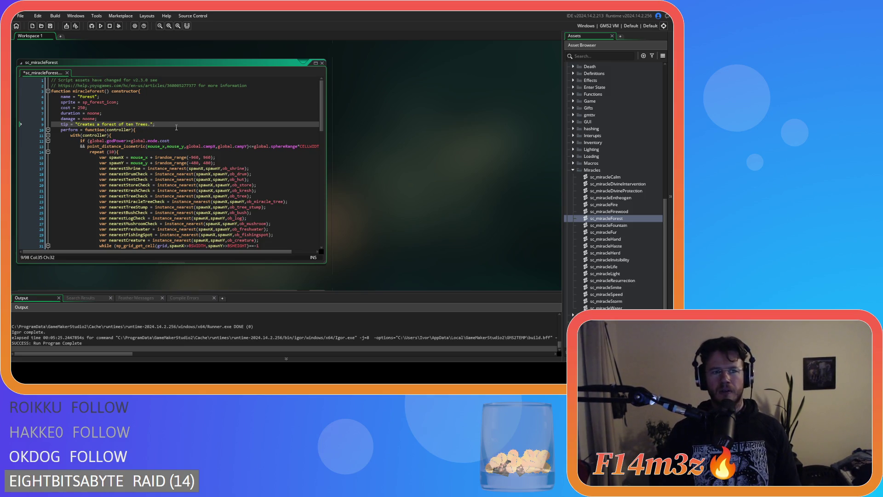
double_click(130, 124)
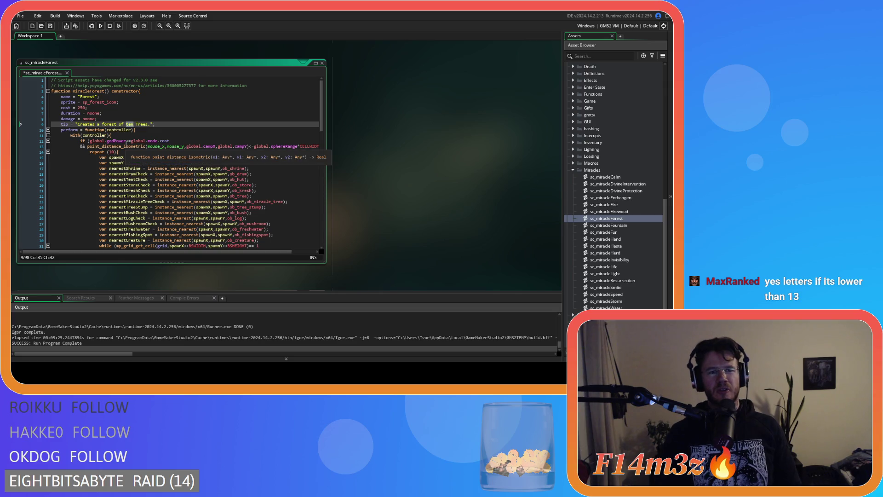
click(137, 124)
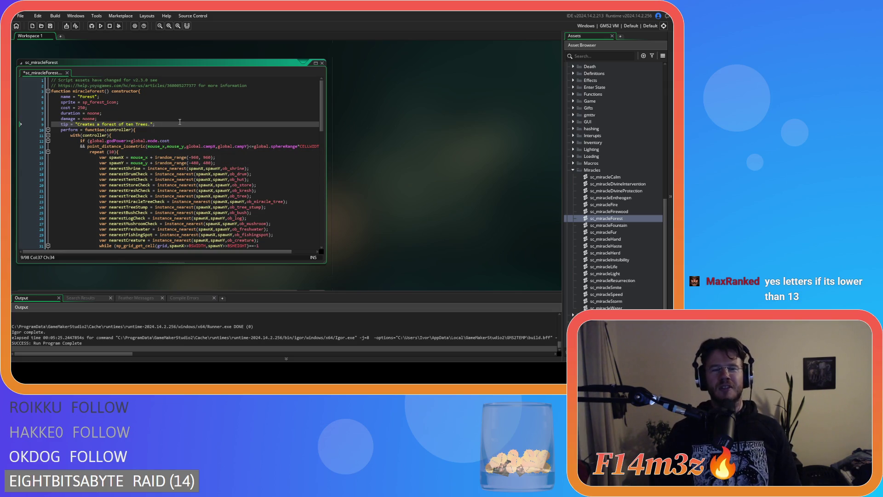
key(ctrl+s)
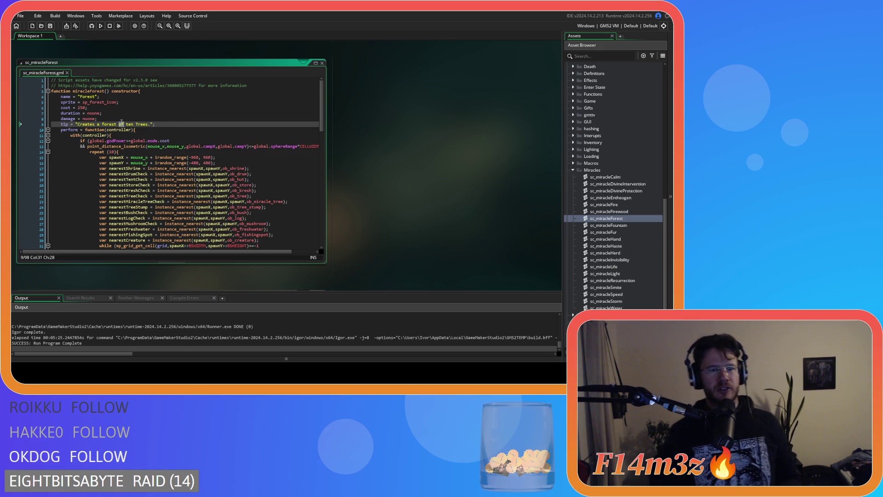
Replace 'of' with 'containing' in the Forest tip and save it
double_click(121, 123)
text(containing)
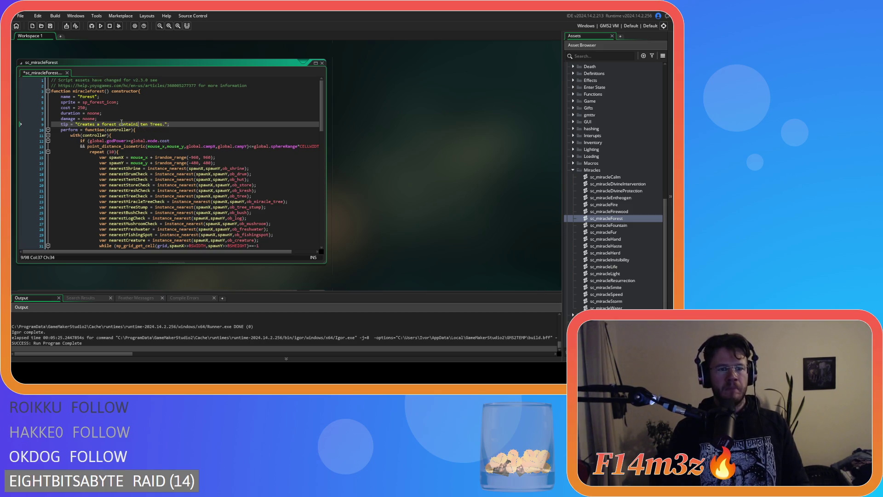
key(ctrl+z)
click(161, 124)
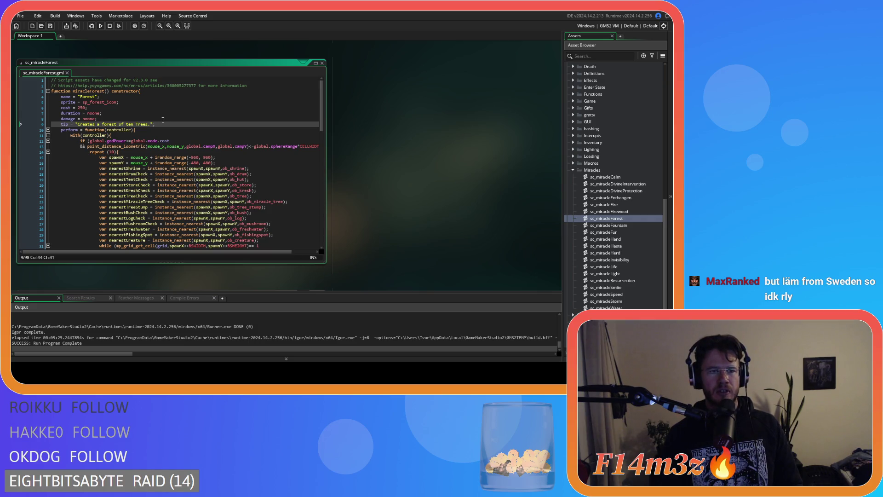
double_click(121, 124)
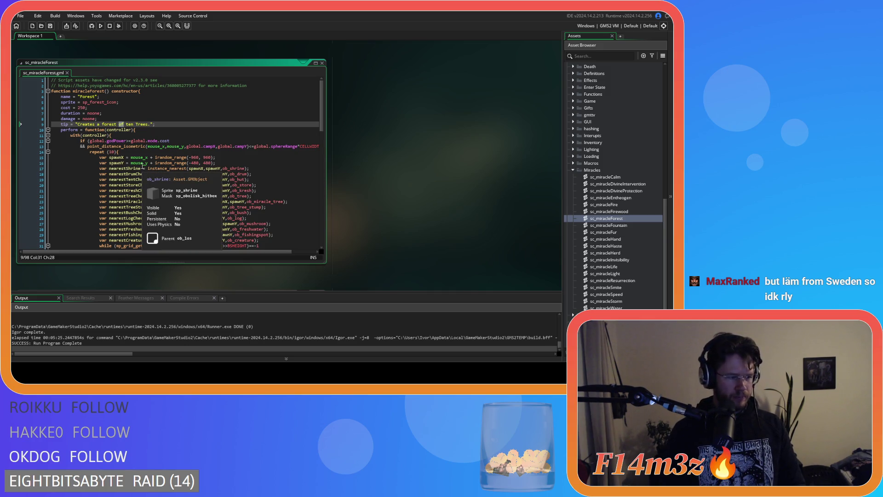
text(containing)
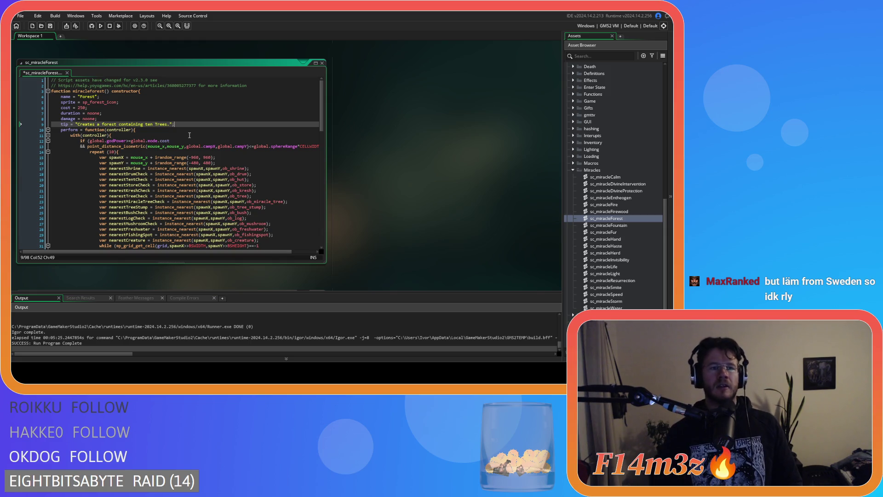
key(ctrl+s)
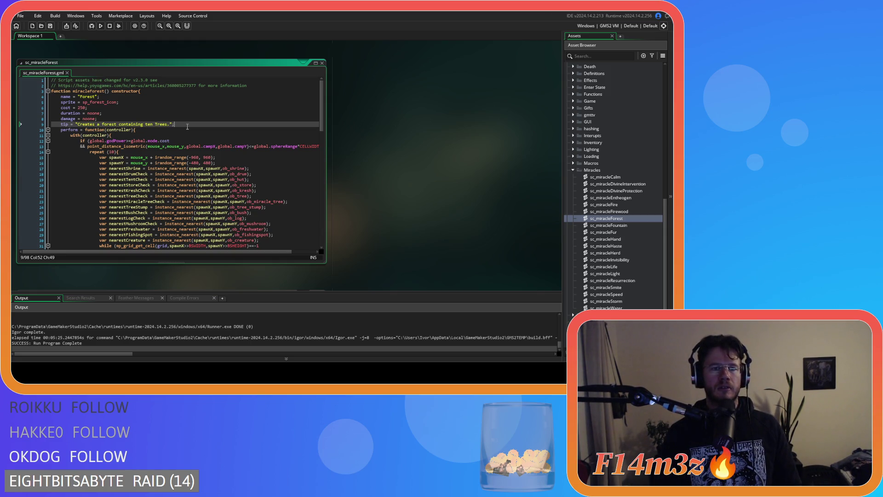
double_click(627, 225)
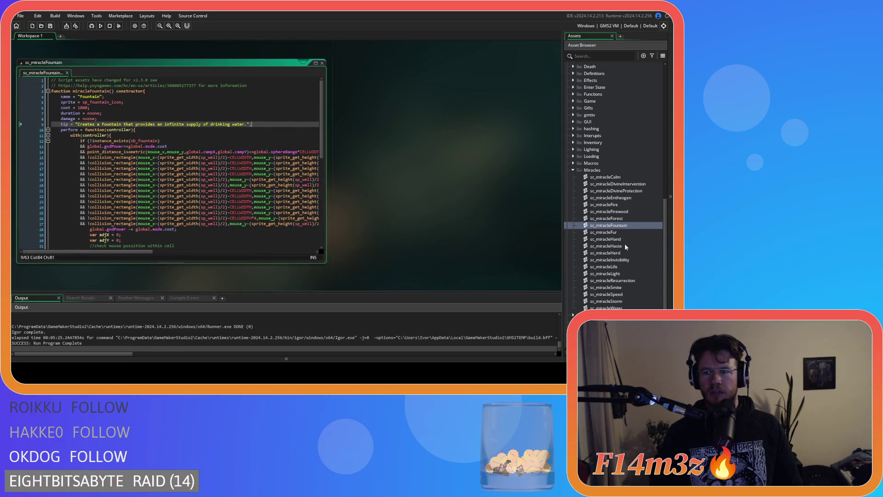
Replace ' until they attack.' with '. Attacking removed invisibility' in the Invisibility tip and save
double_click(626, 260)
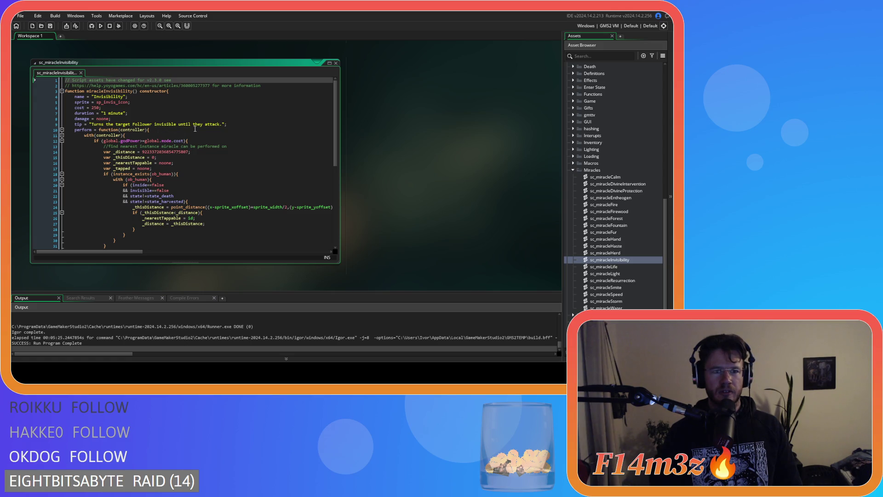
drag(176, 124, 224, 125)
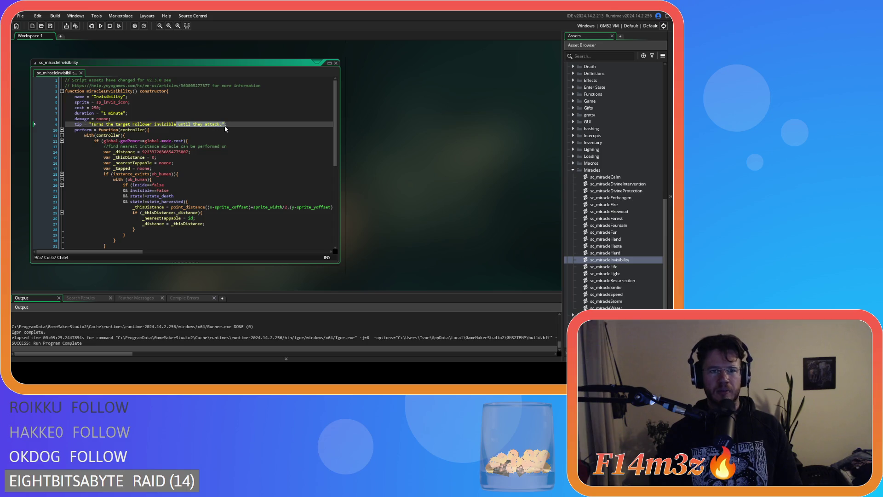
text(.)
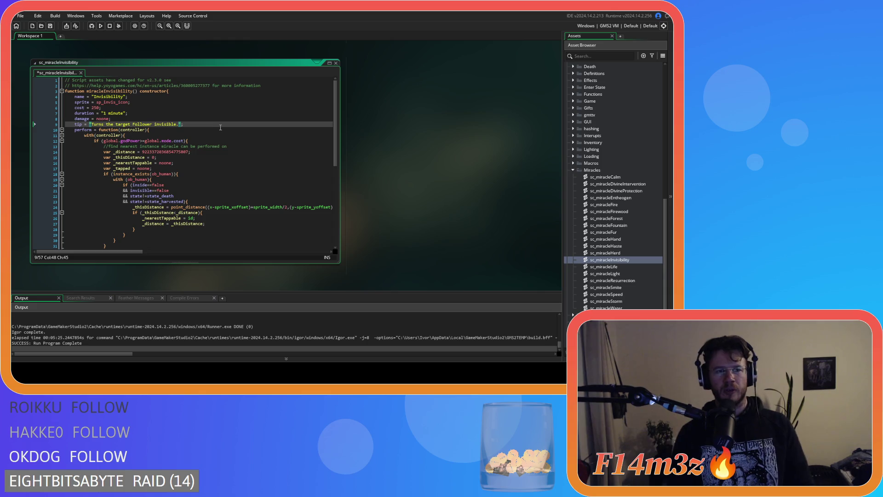
text( Attacking remo)
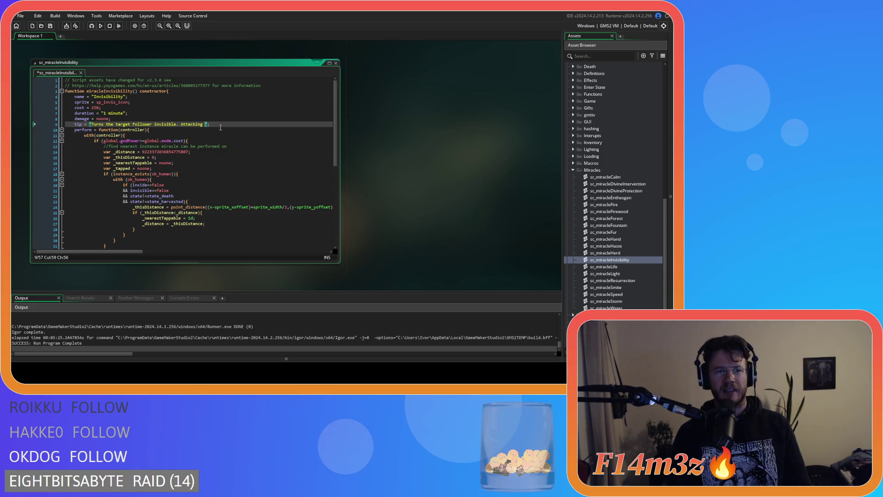
text(ved invisibili)
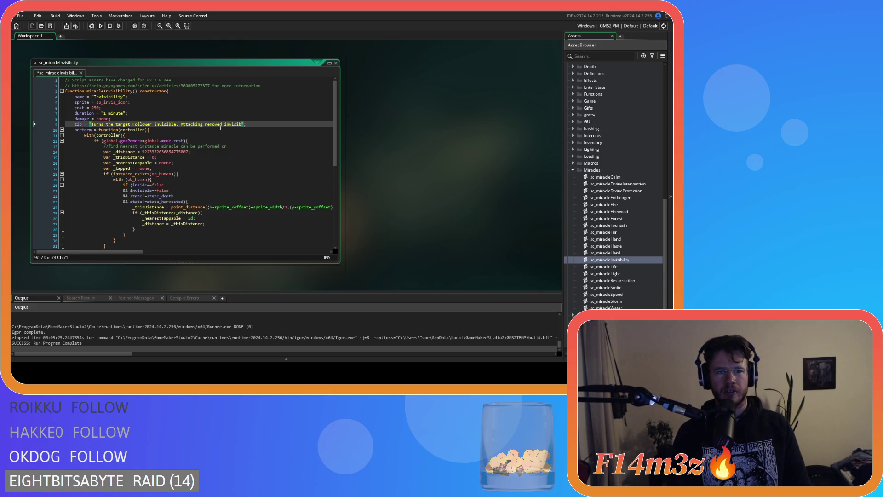
text(ty)
key(ctrl+s)
double_click(607, 267)
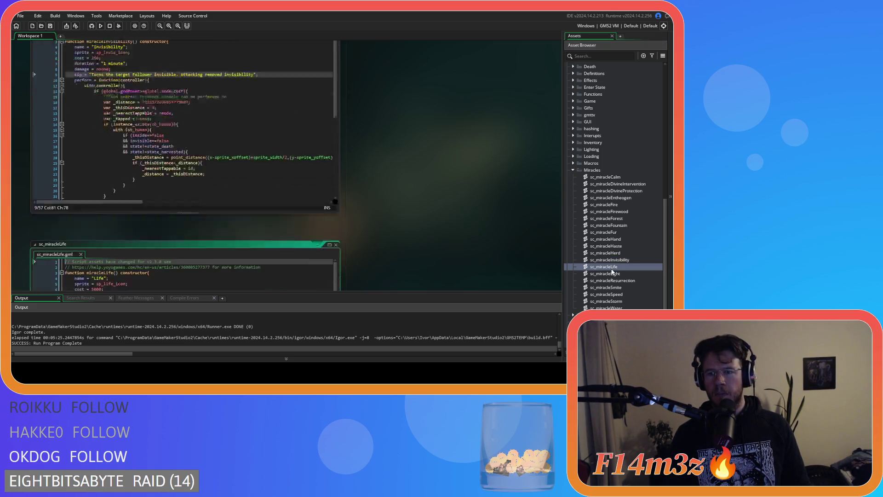
Inspect the Life tip 'Creates an ungifted adult follower of a random gender.' without changing it
click(161, 152)
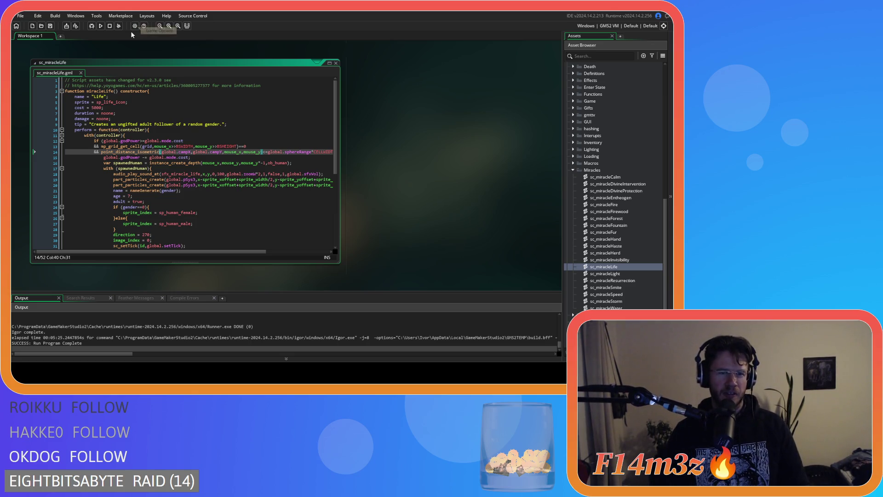
click(203, 124)
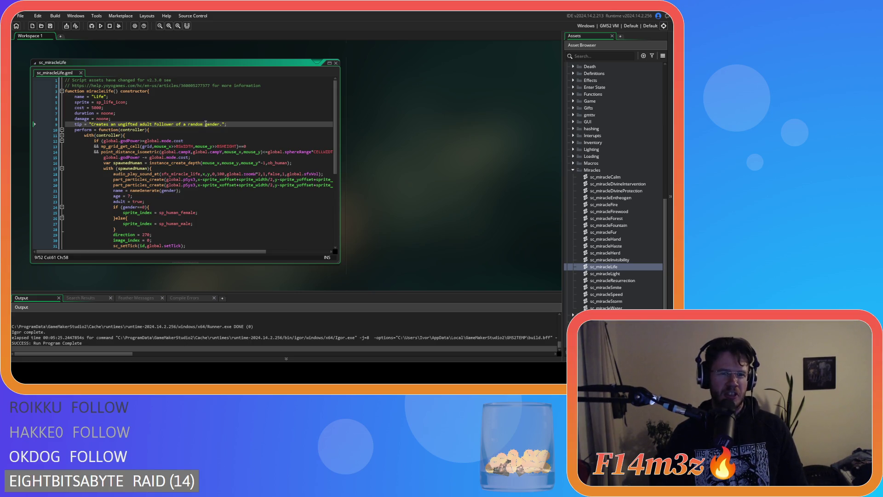
click(84, 124)
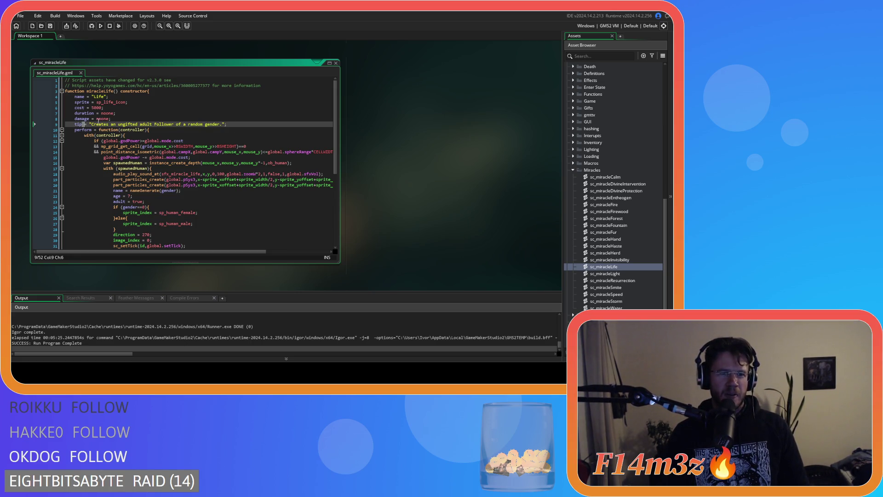
drag(164, 125, 180, 125)
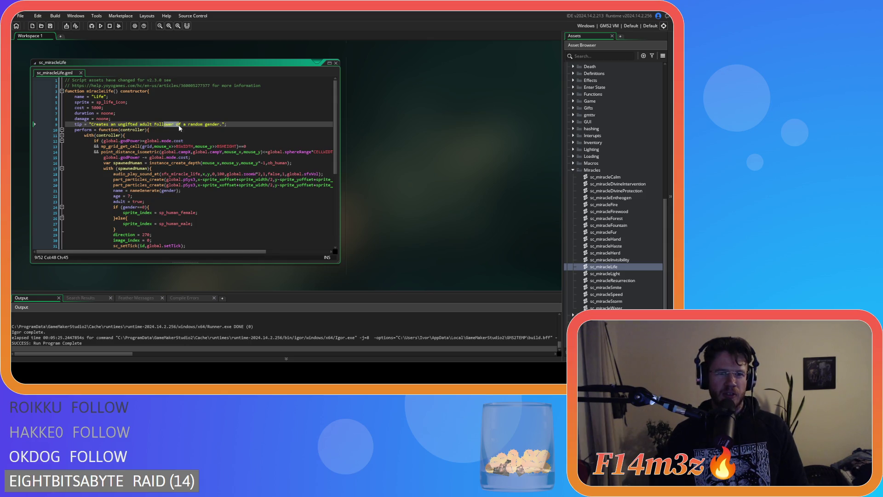
click(229, 124)
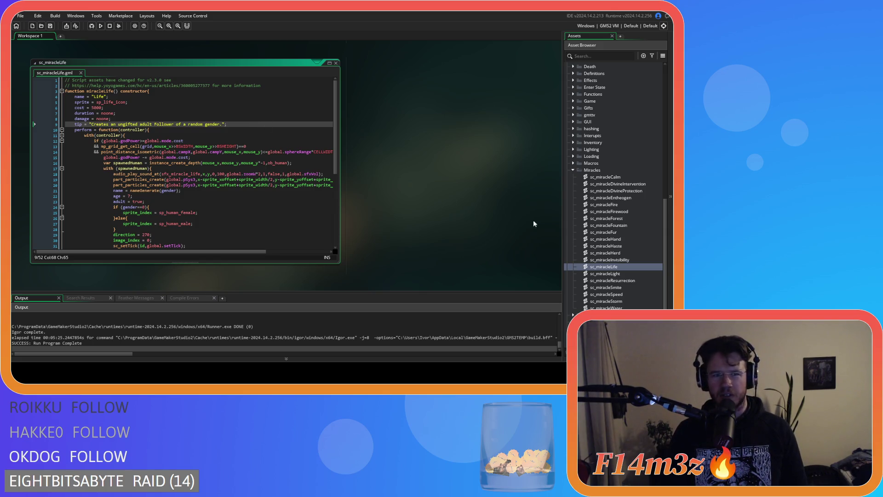
double_click(624, 274)
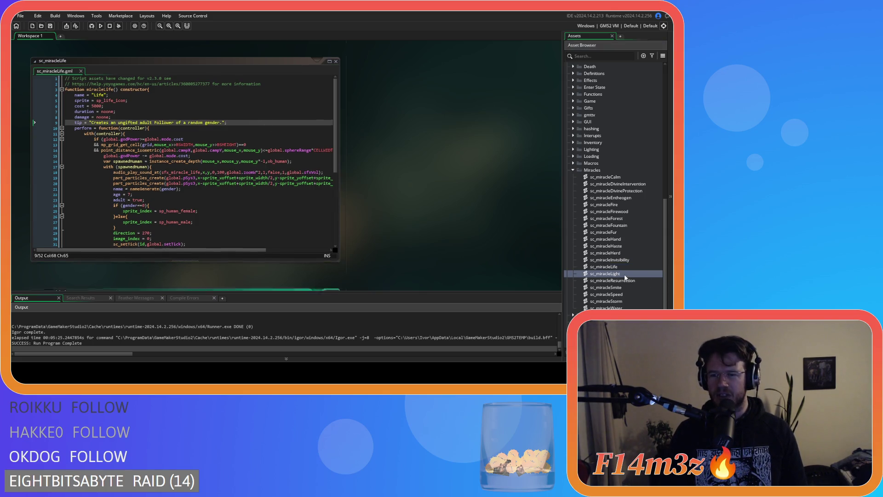
Replace the Light tip text with 'Produces light at the cursor.' and save
click(184, 140)
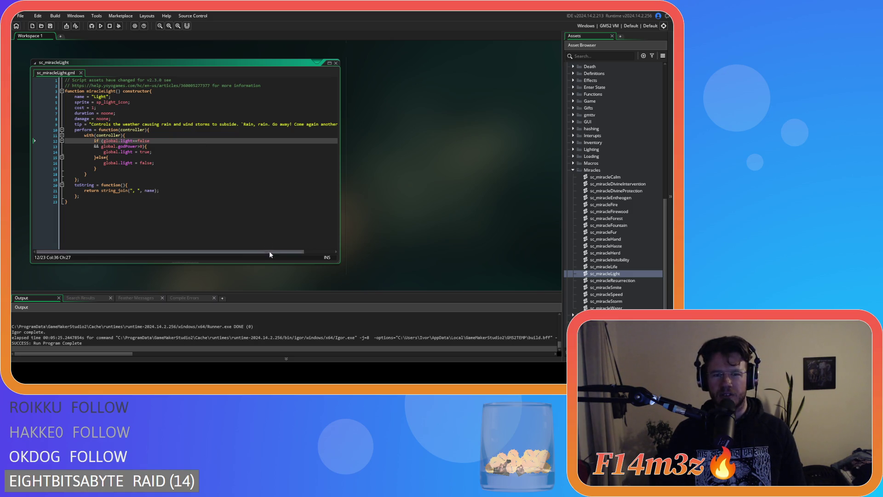
drag(170, 251, 203, 251)
click(51, 125)
shift+click(91, 124)
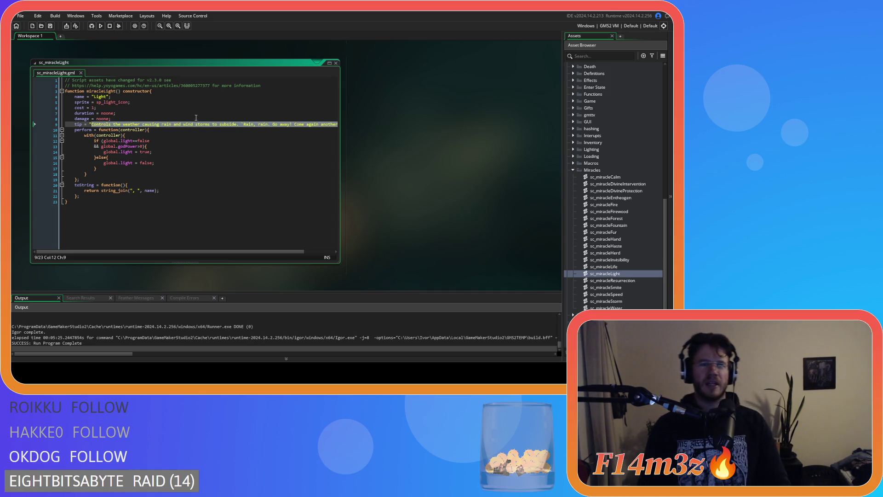
text(Produces light a)
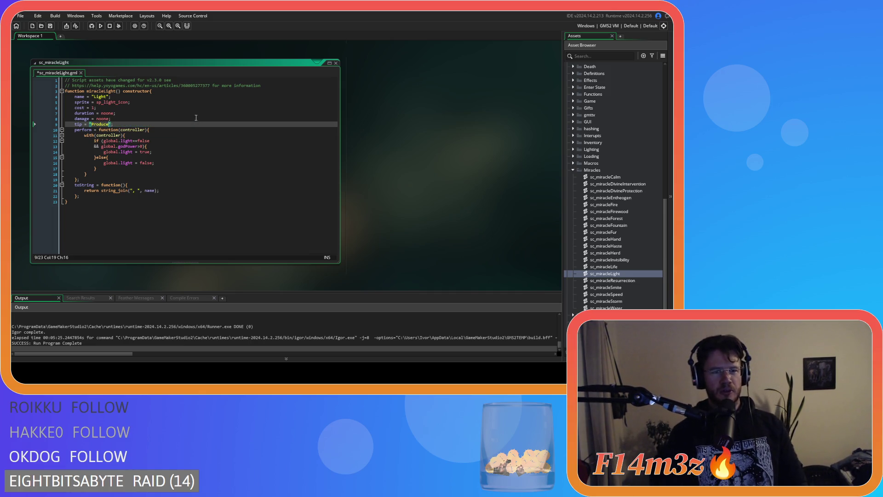
text(t the cursor)
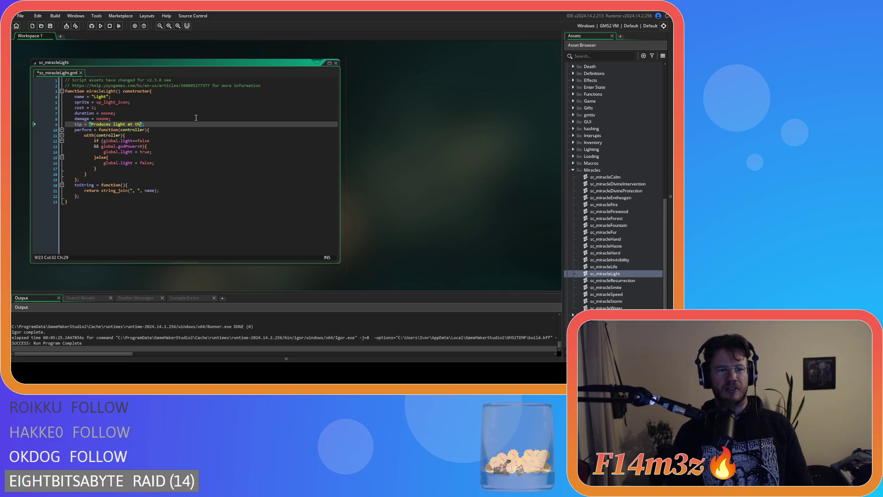
text(.)
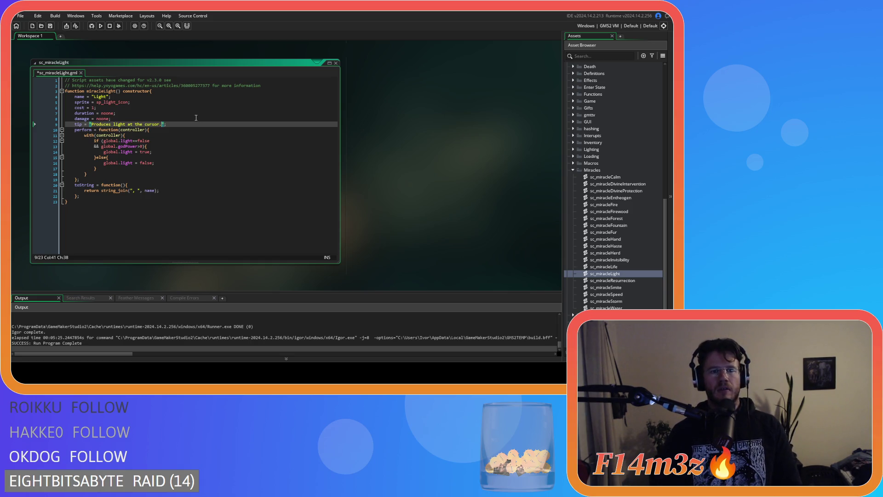
click(191, 124)
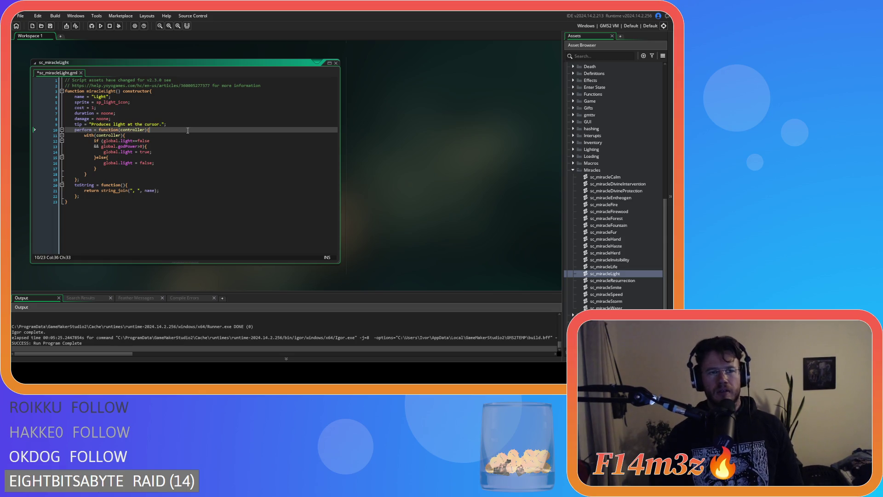
key(ctrl+s)
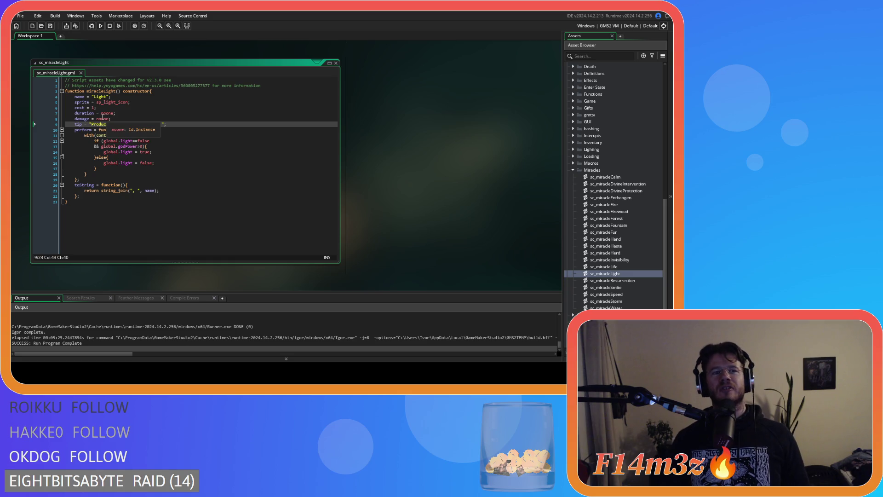
Set the Light script's cost value to 1, then open sc_miracleResurrection
double_click(94, 108)
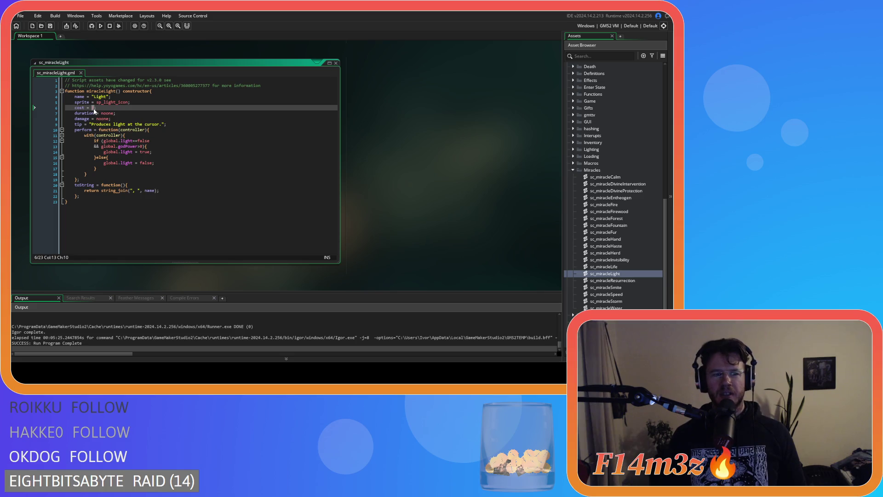
text(1)
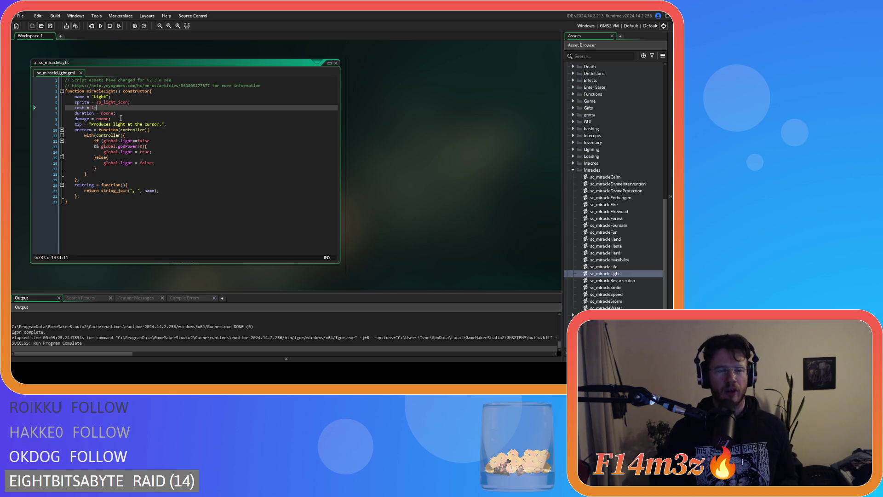
click(192, 124)
double_click(627, 281)
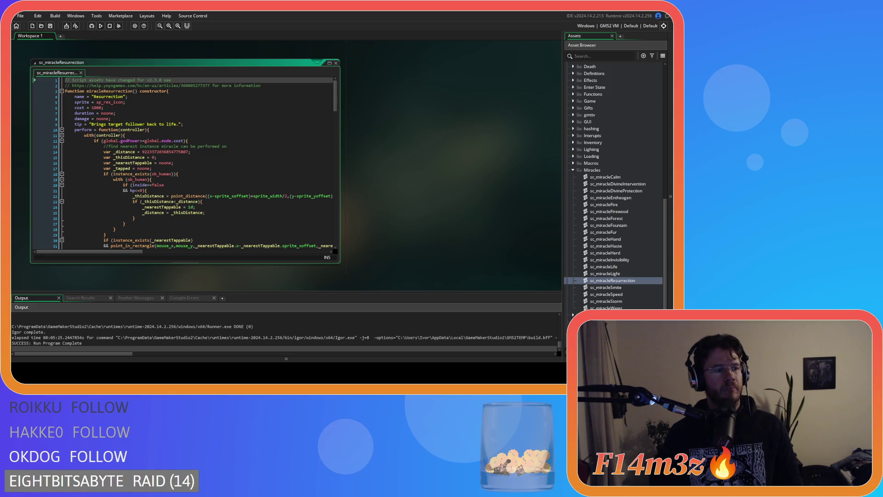
In the Resurrection tip, insert 'the' before 'target' and capitalise 'Follower'
click(176, 122)
click(195, 129)
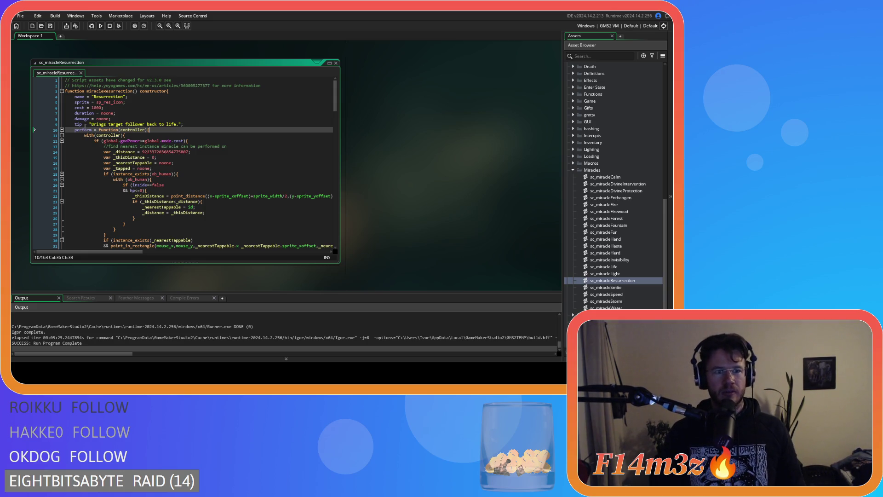
click(109, 124)
text(the)
click(137, 124)
key(Delete)
text(F)
Open the sc_miracleSmite script from the Asset Browser
click(213, 125)
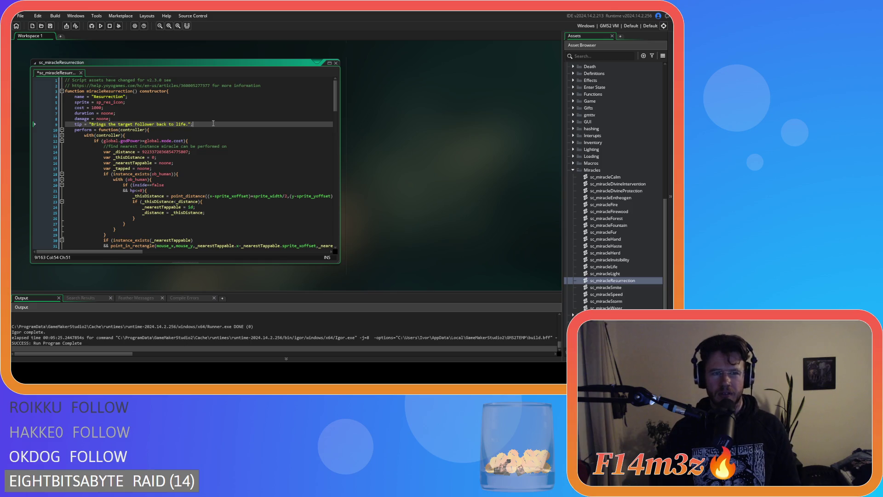
double_click(606, 287)
click(185, 130)
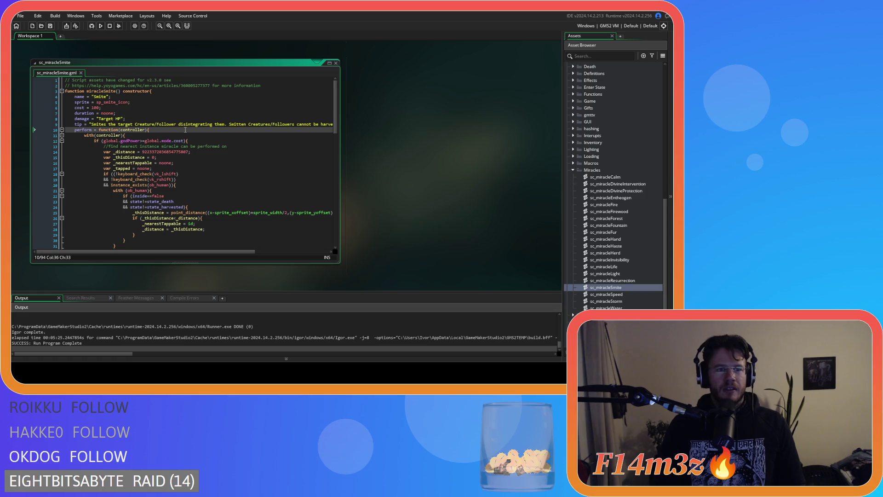
Reword the Smite tip's first sentence to 'Follower or Creature' instead of 'Creature/Follower'
click(156, 124)
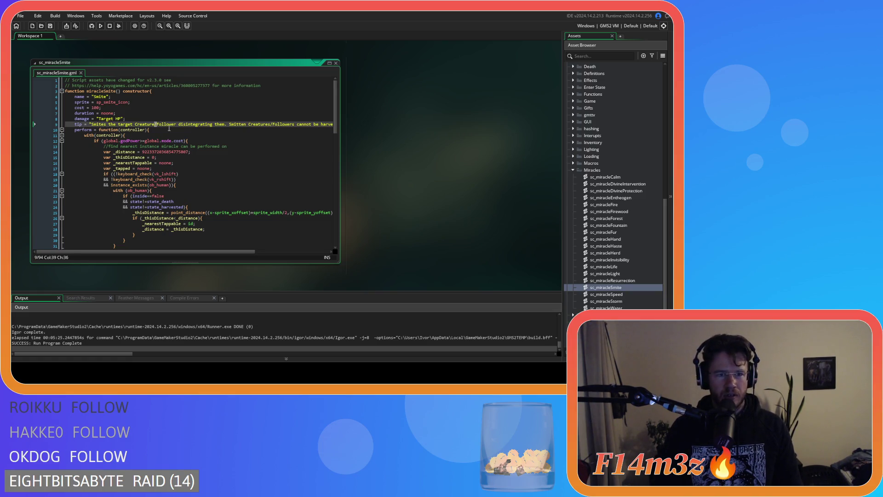
key(BackSpace)
text(or)
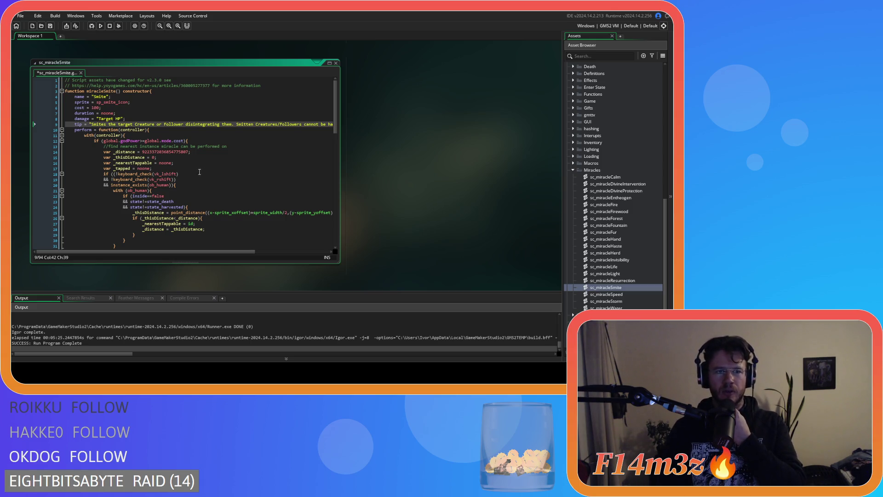
double_click(170, 124)
key(Delete)
key(BackSpace)
key(BackSpace)
key(BackSpace)
key(ctrl+Left)
text(Follower or)
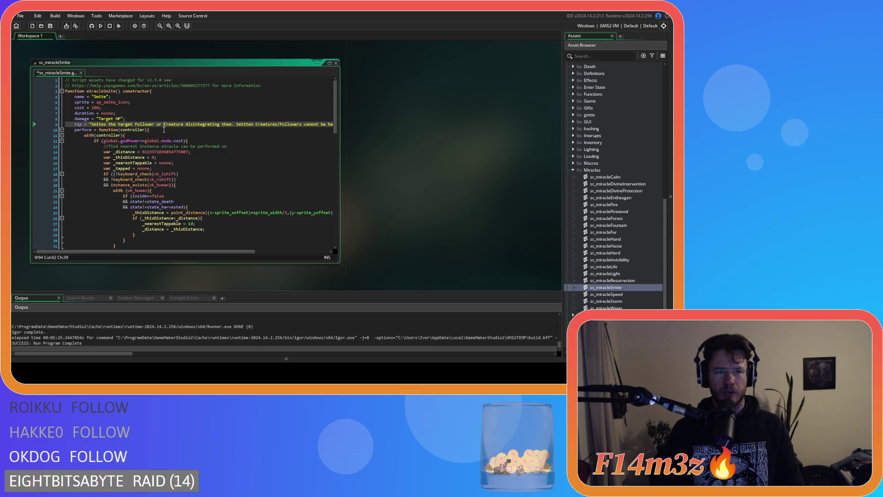
Change the second sentence to 'Followers and Creatures' and save the Smite script
drag(229, 251, 254, 256)
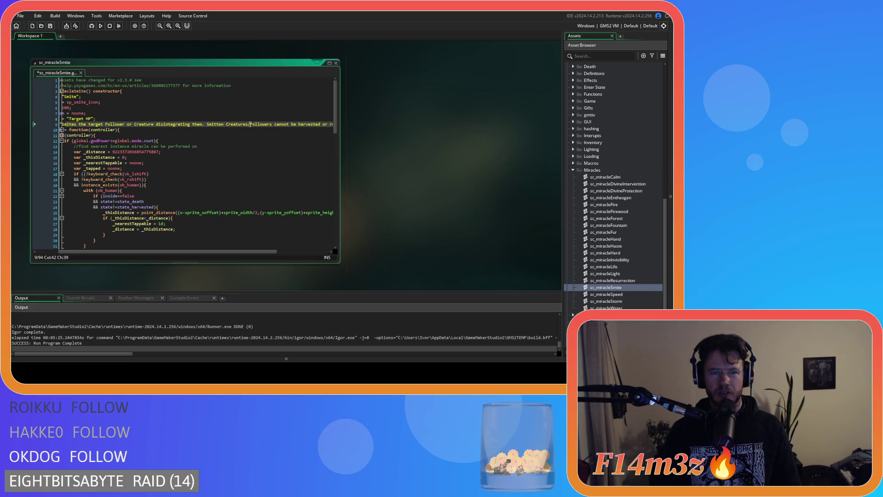
double_click(243, 124)
key(BackSpace)
key(Delete)
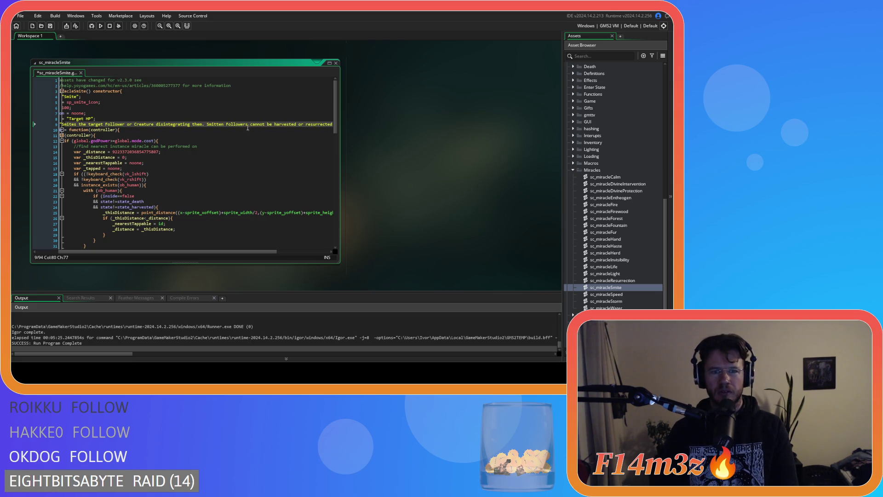
click(248, 125)
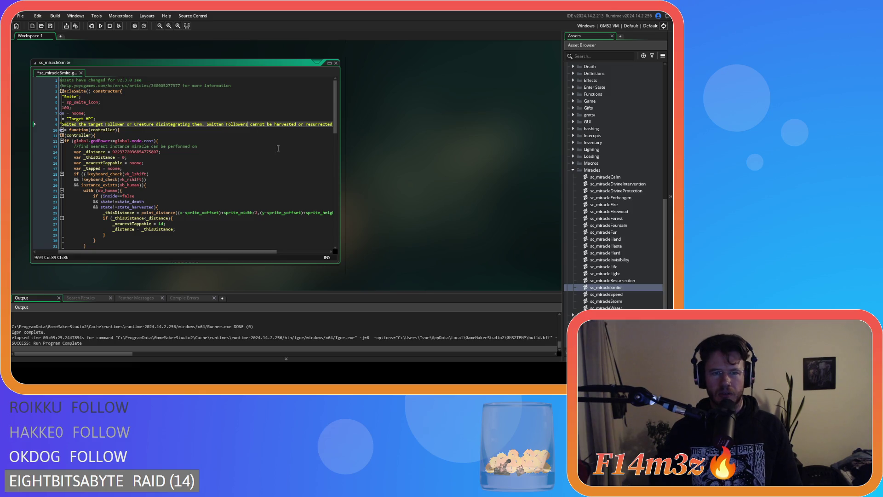
text(and Car)
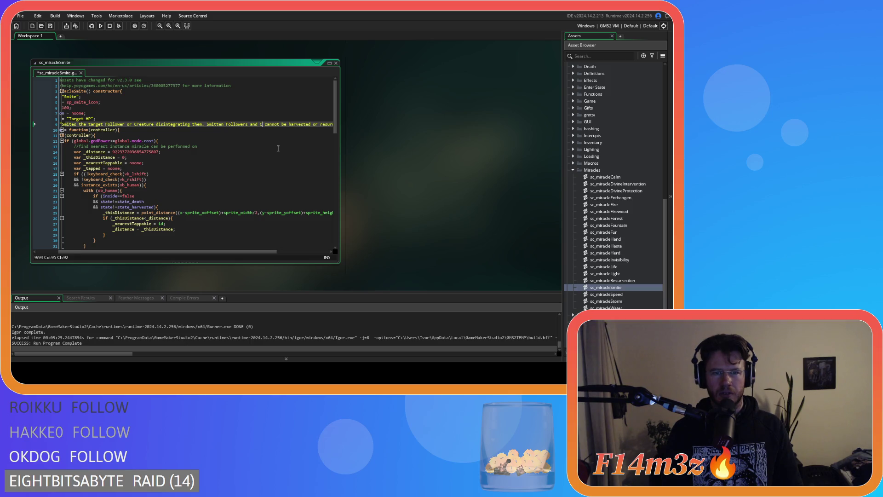
key(BackSpace)
key(BackSpace)
key(BackSpace)
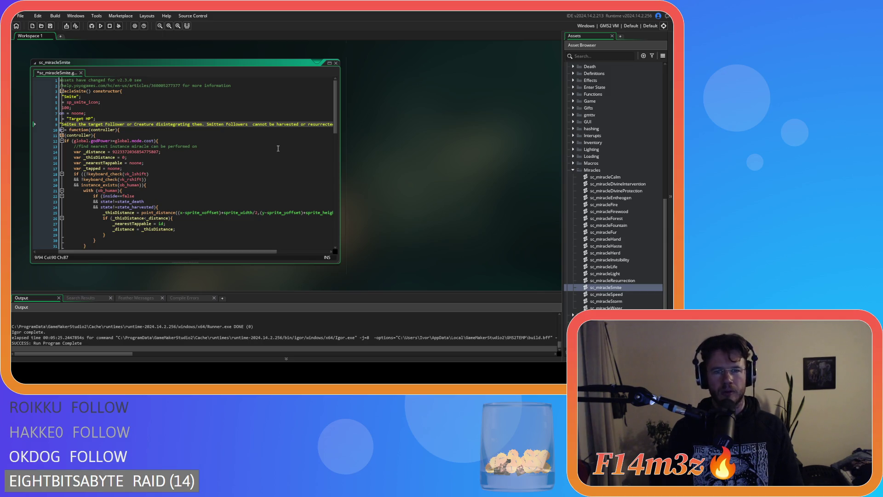
text(and Creatures)
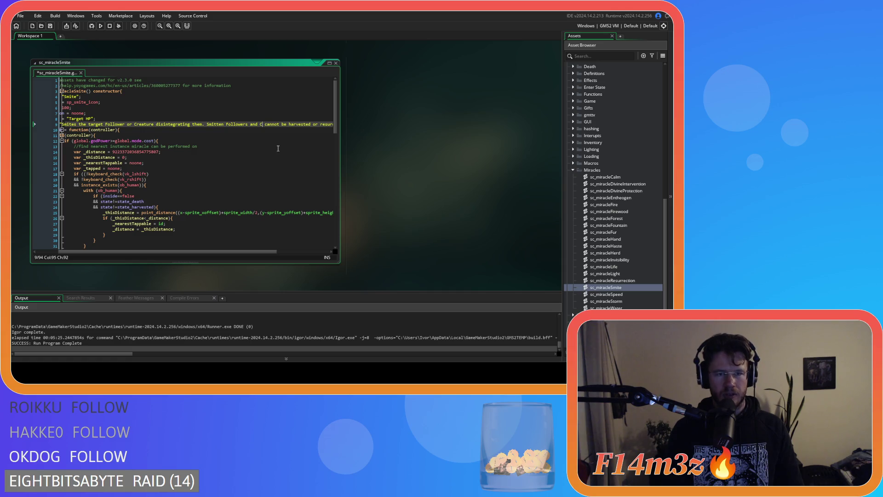
drag(246, 254, 304, 255)
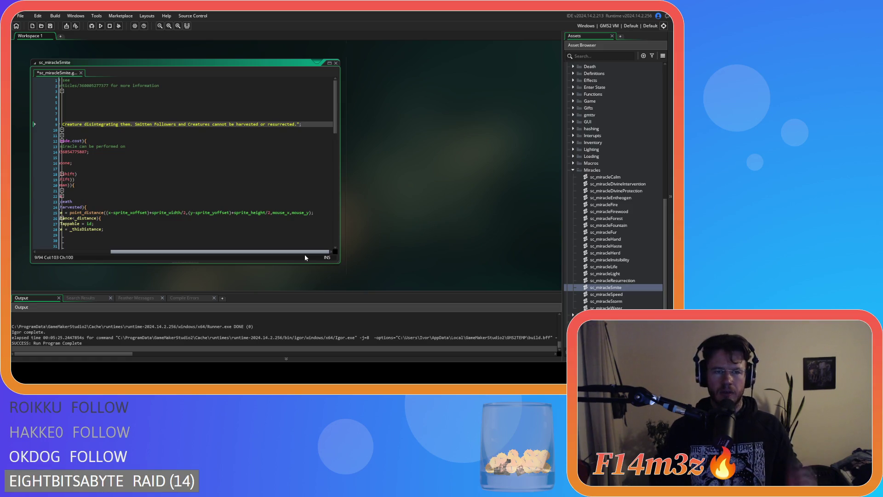
mouse_move(304, 255)
mouse_down()
mouse_move(228, 240)
mouse_move(291, 233)
mouse_move(302, 214)
mouse_up()
key(ctrl+s)
Open the sc_miracleSpeed script and place the cursor on line 10
mouse_move(260, 252)
mouse_down()
mouse_move(169, 237)
mouse_move(305, 227)
mouse_up()
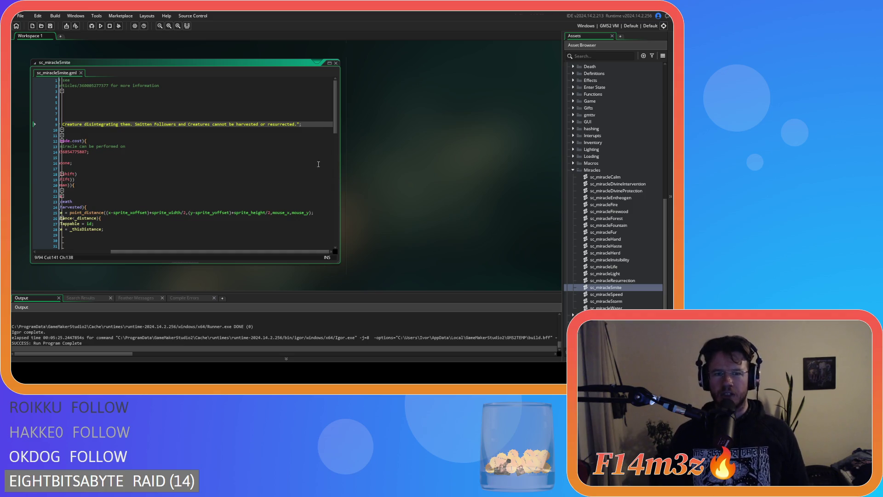
drag(278, 251, 203, 251)
double_click(624, 294)
click(196, 130)
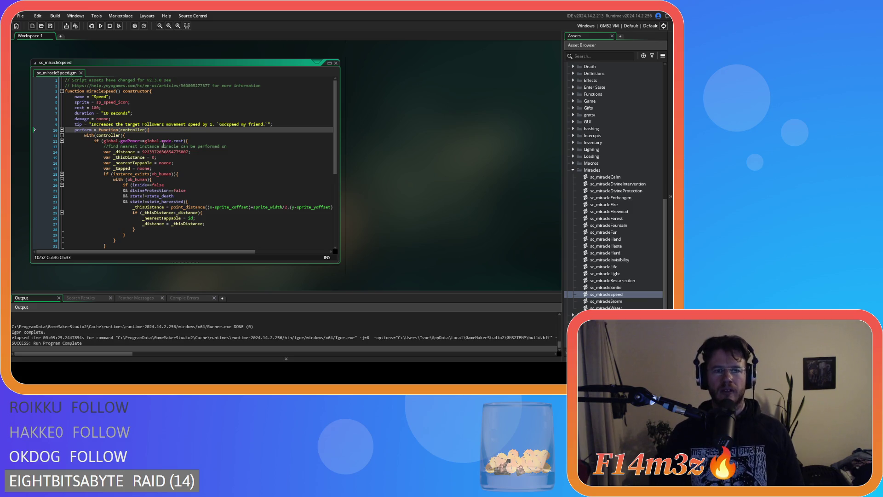
Replace 'creating' with 'conjuring' in the sc_miracleStorm tip, then open sc_miracleCalm
click(285, 125)
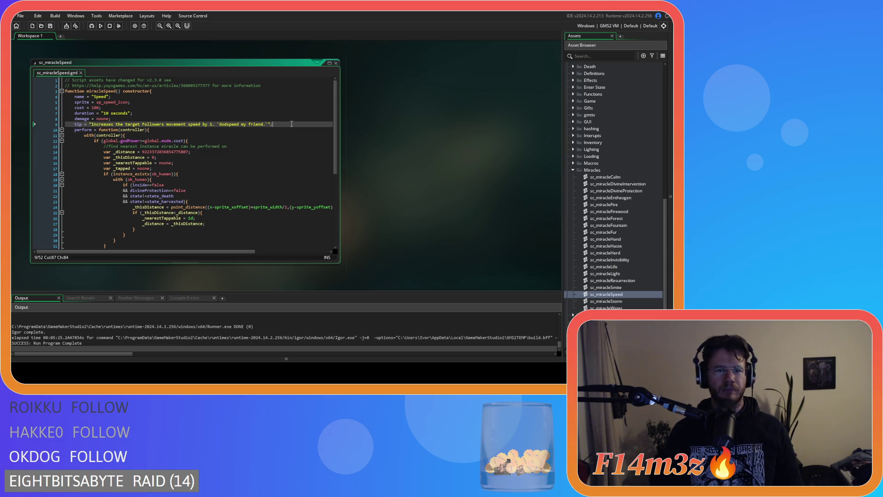
double_click(622, 301)
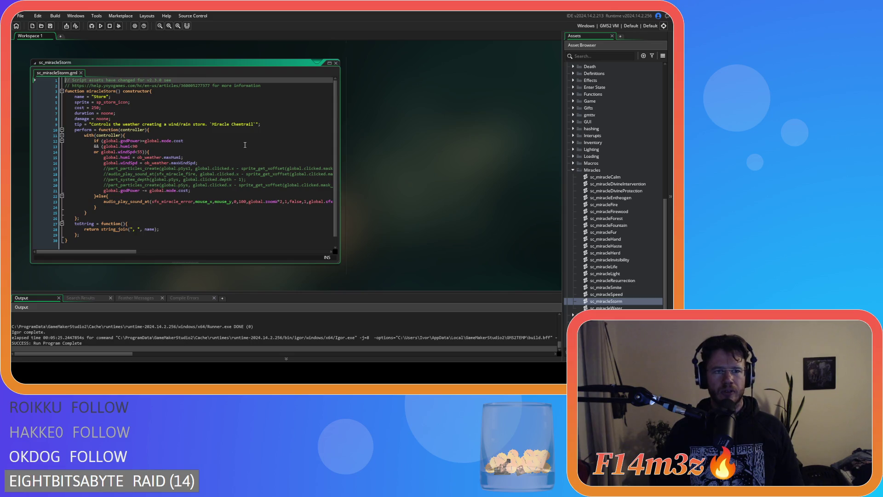
double_click(156, 125)
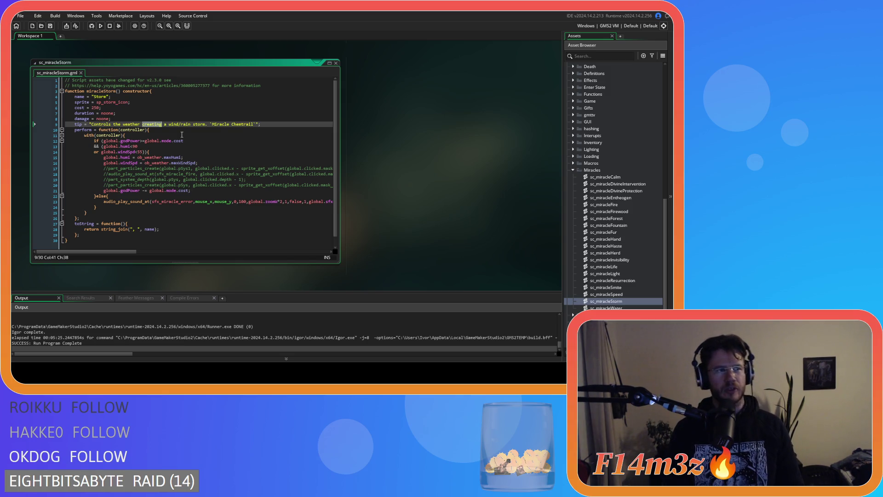
text(conjur)
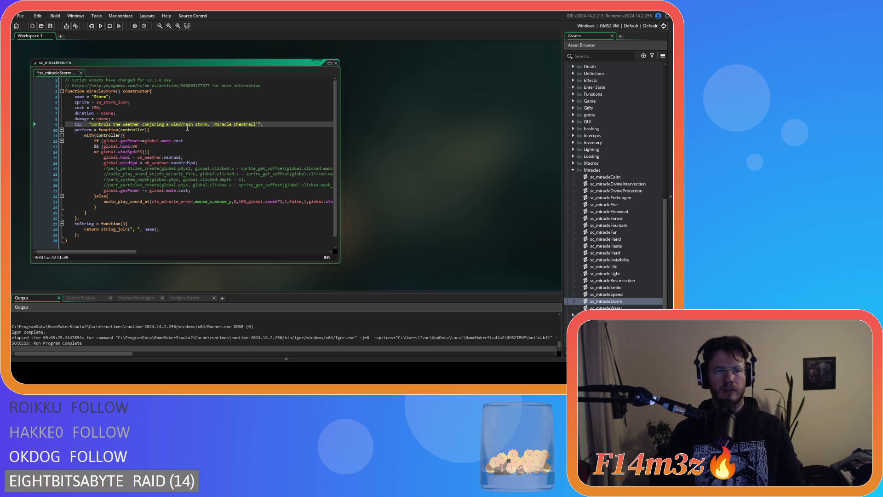
click(142, 123)
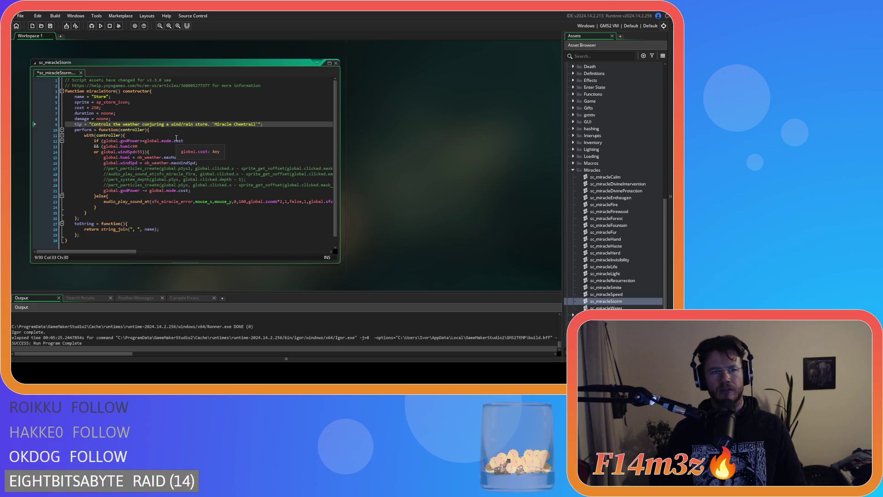
double_click(605, 177)
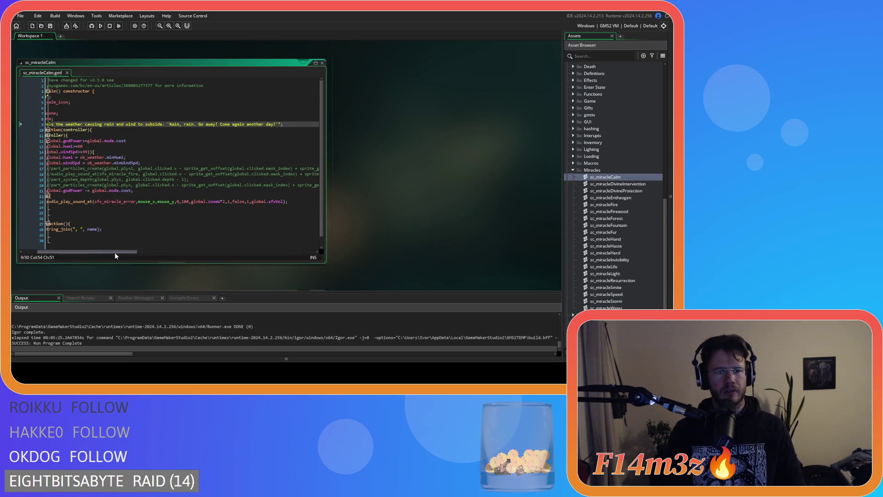
Delete 'rain and' after 'causing' in the Calm tip
drag(114, 252, 98, 252)
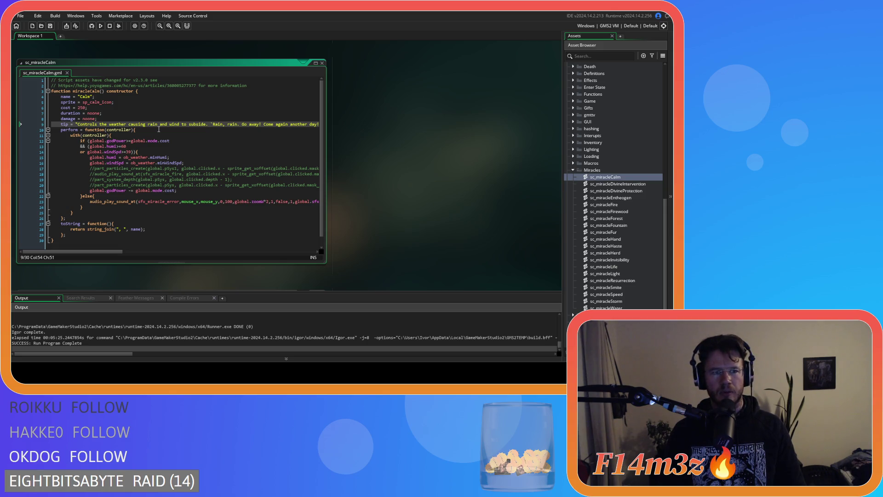
double_click(152, 125)
key(BackSpace)
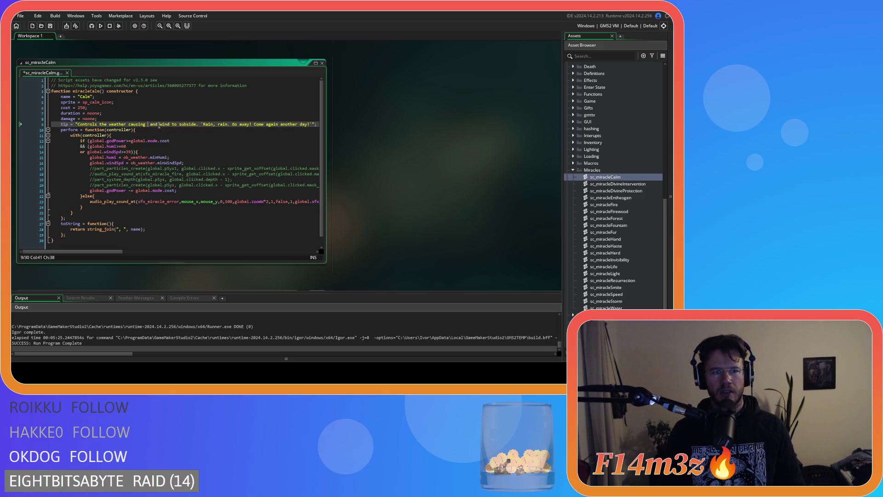
double_click(153, 124)
key(BackSpace)
key(BackSpace)
key(BackSpace)
click(158, 124)
text(rain)
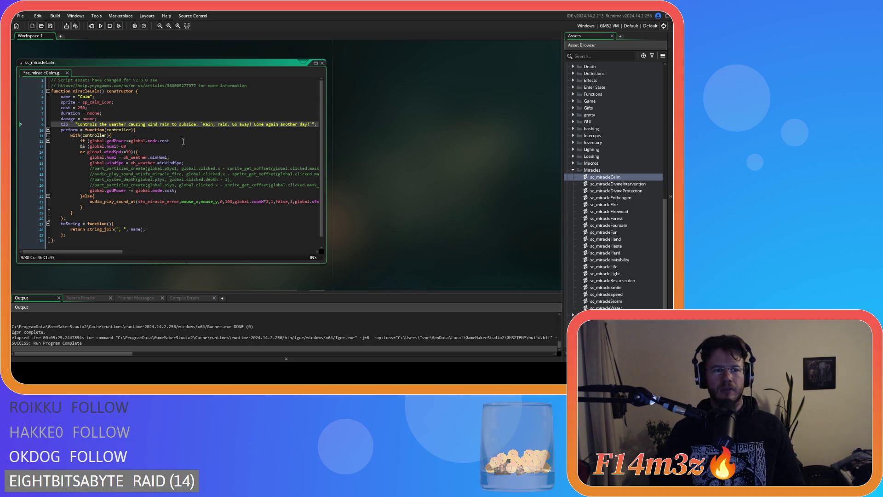
key(Delete)
key(Delete)
key(Delete)
key(Left)
key(Left)
key(Left)
text(and)
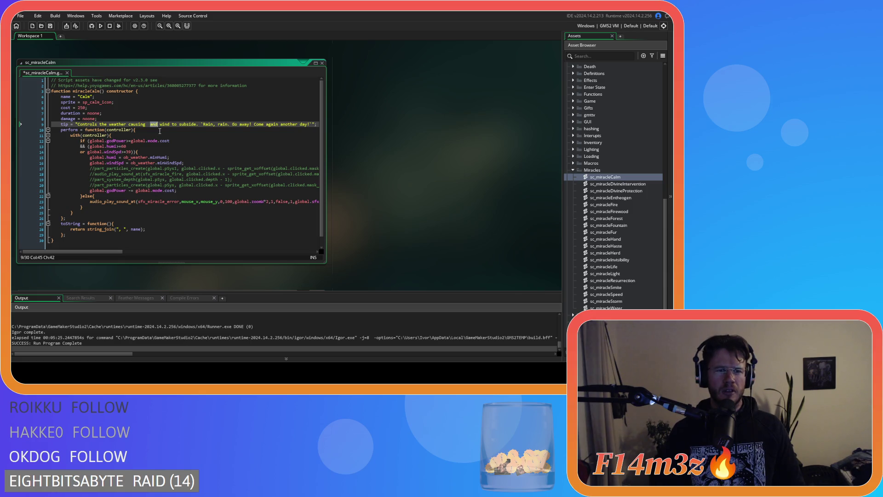
Insert 'and rain' after 'wind' and close the Calm script editor
click(147, 125)
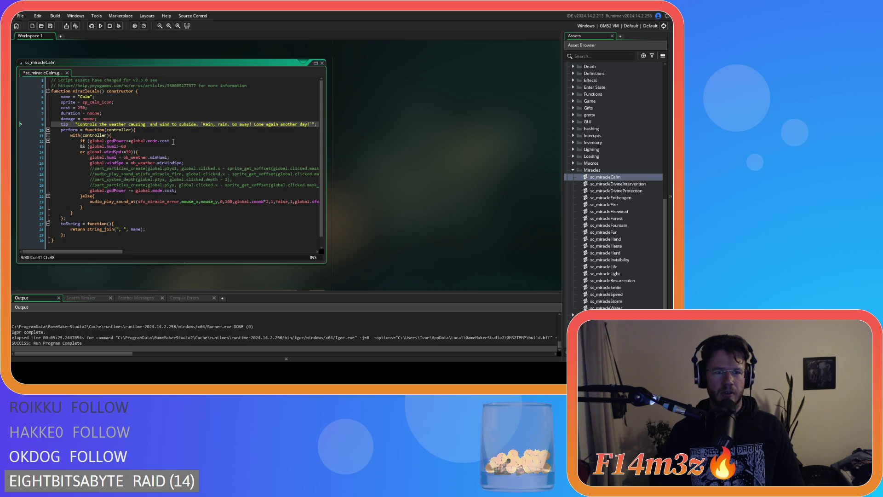
key(BackSpace)
key(Delete)
key(Delete)
key(Delete)
click(159, 124)
text(and rain)
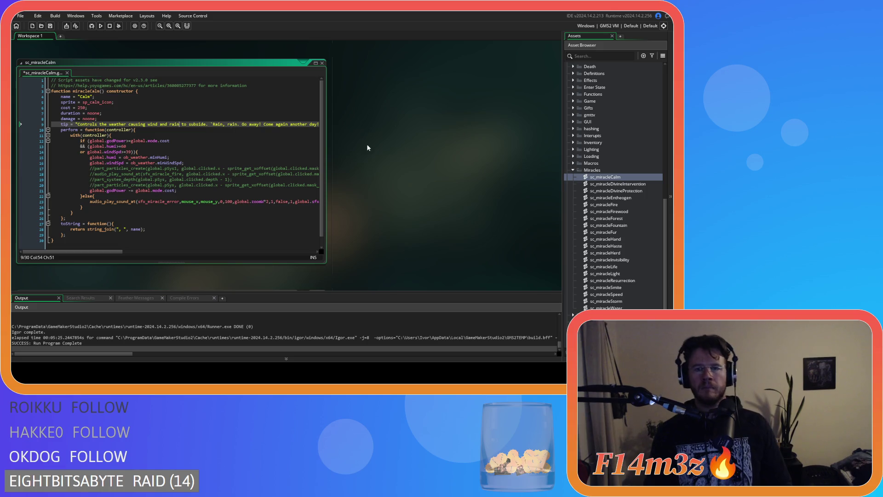
key(ctrl+w)
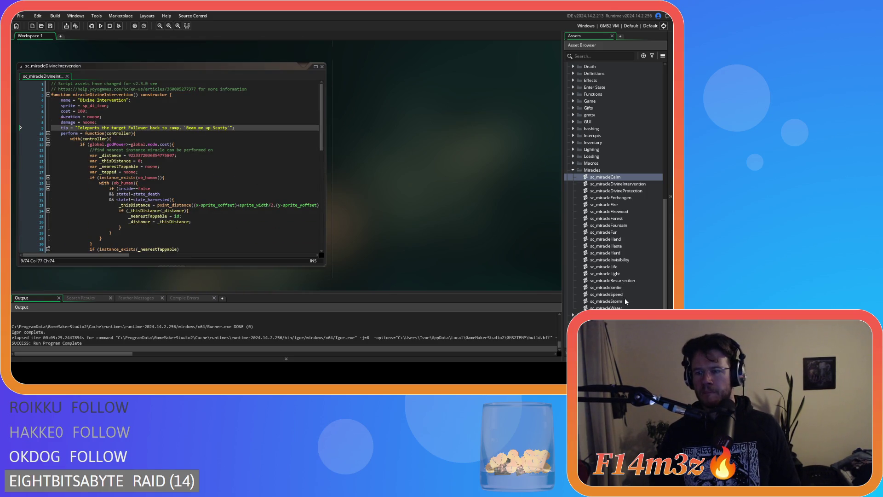
Reopen sc_miracleStorm and change 'conjuring' to 'causing' in its tip
double_click(607, 301)
click(199, 136)
click(198, 132)
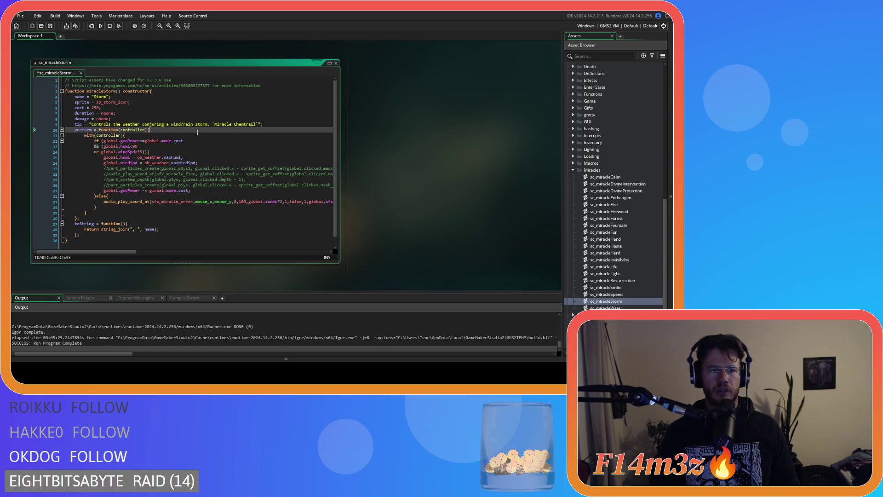
double_click(149, 125)
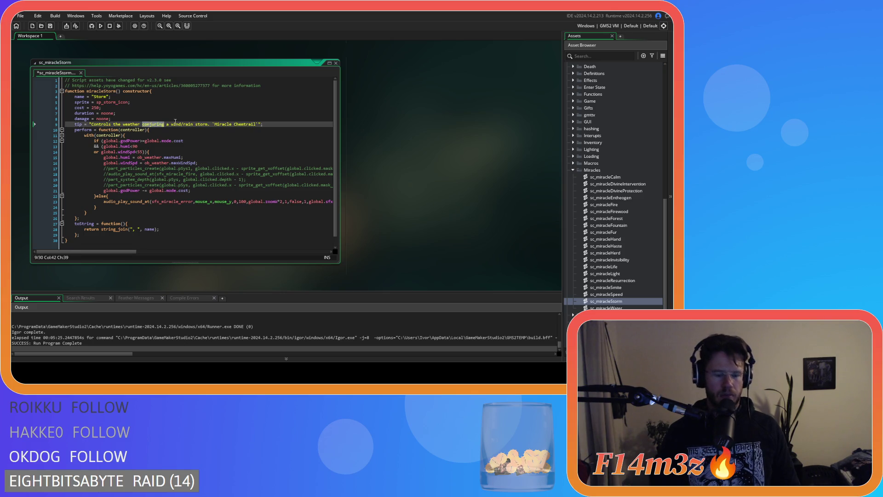
text(causing)
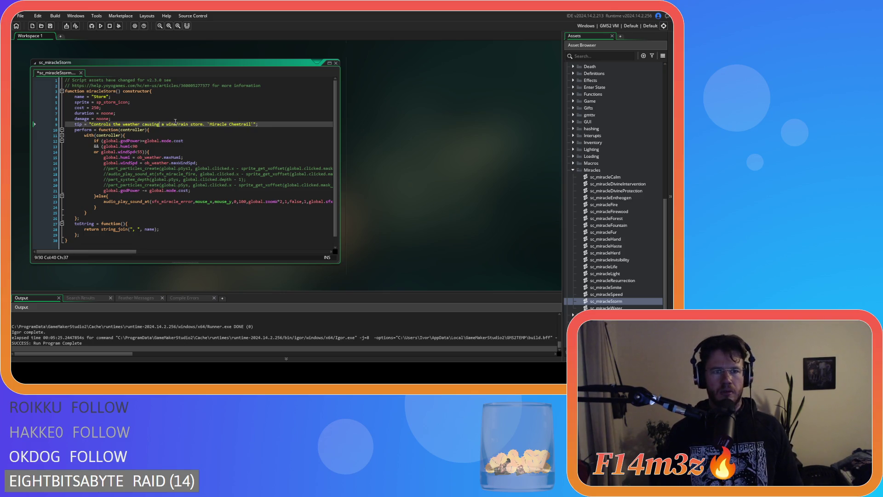
Add 'and' after the slash in 'wind/rain', save, and open sc_miracleWater
click(178, 124)
text(and)
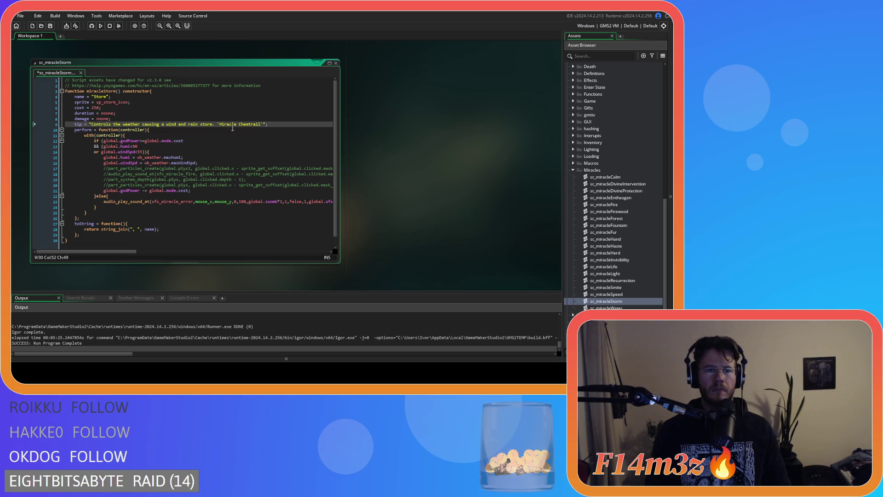
click(287, 126)
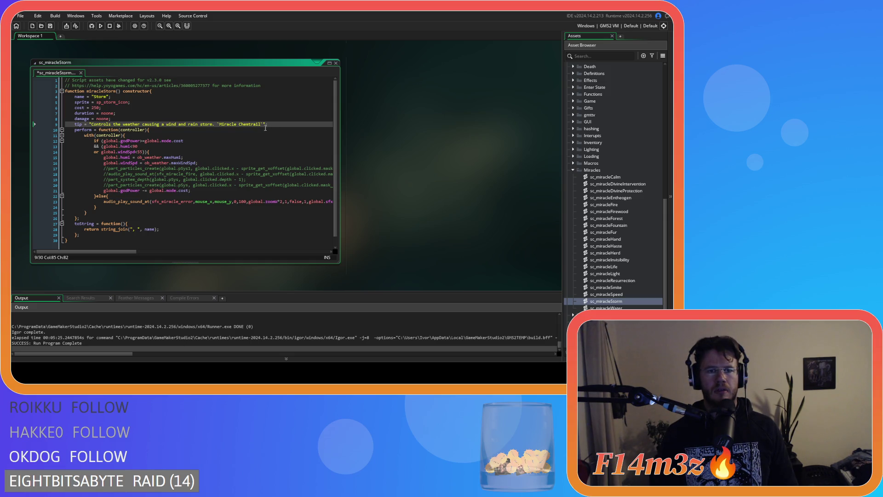
key(ctrl+s)
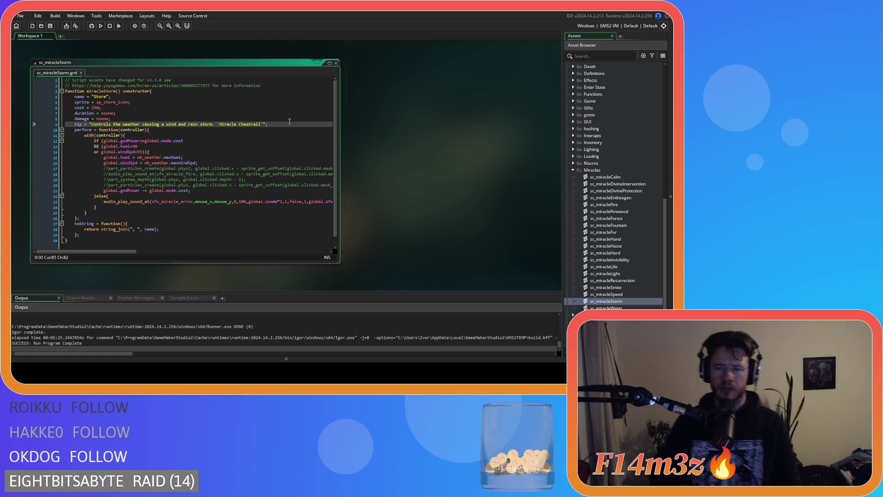
double_click(607, 308)
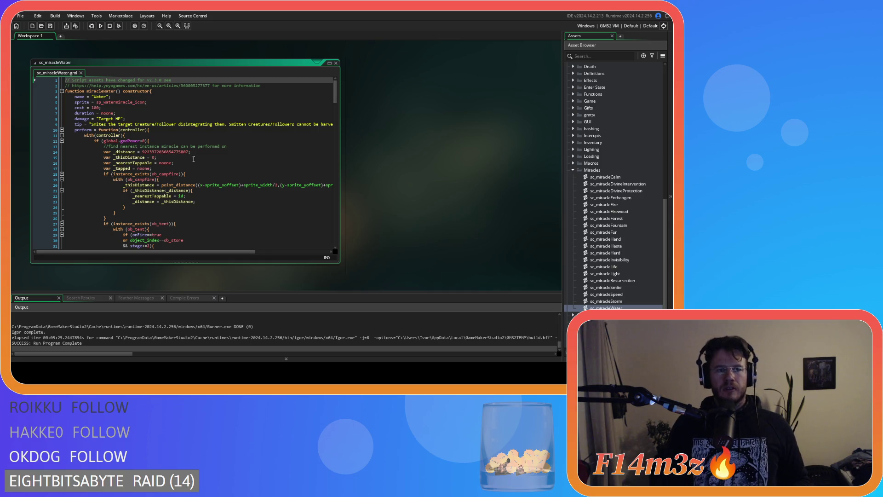
Clear the old sc_miracleWater tip string and type 'Extinguishes fires.' in its place
drag(203, 252, 293, 240)
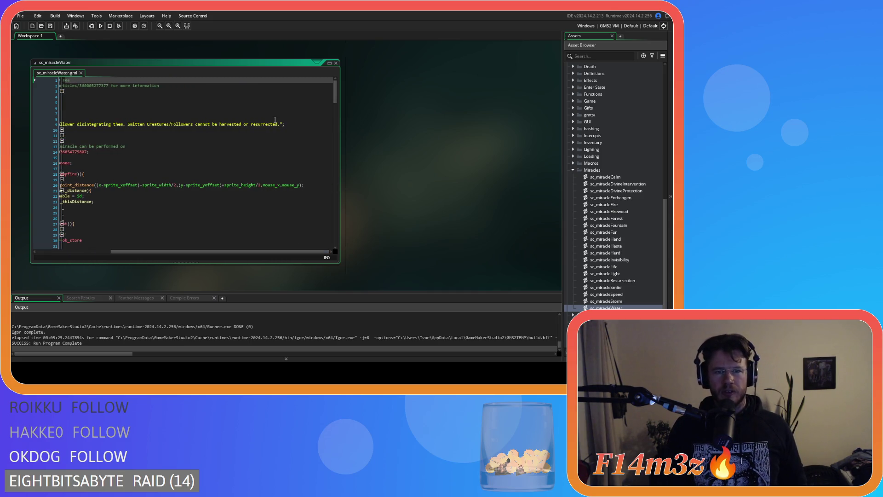
mouse_move(278, 124)
mouse_down()
mouse_move(65, 127)
mouse_move(93, 125)
mouse_up()
key(BackSpace)
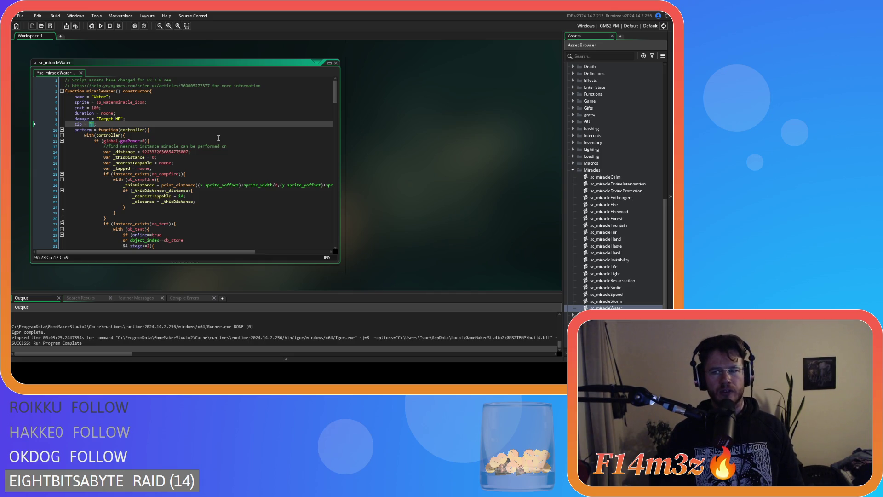
text(Can be )
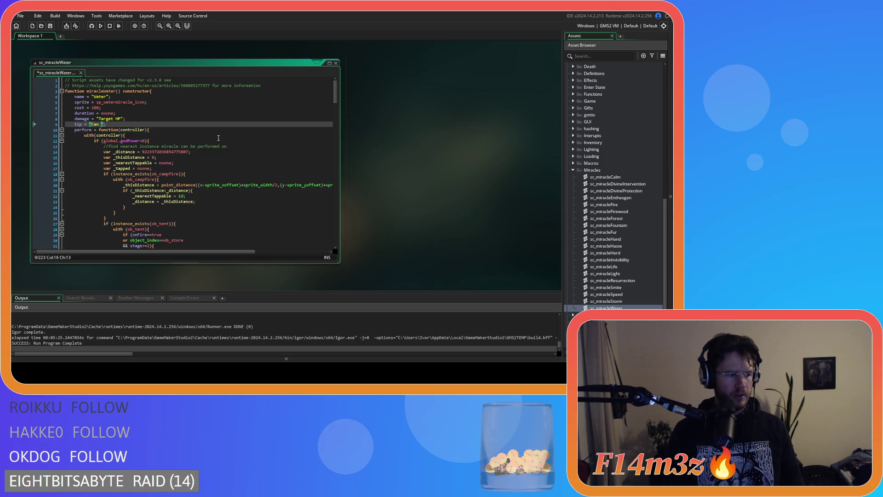
text(used)
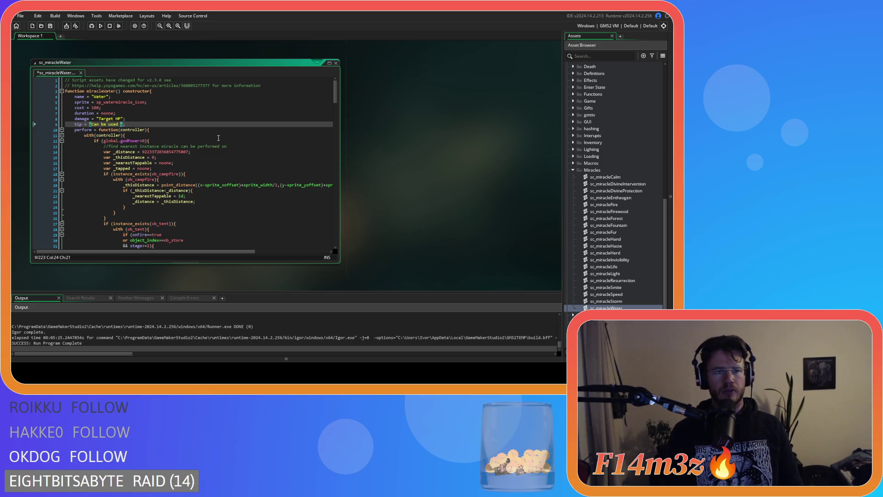
key(BackSpace)
key(BackSpace)
key(BackSpace)
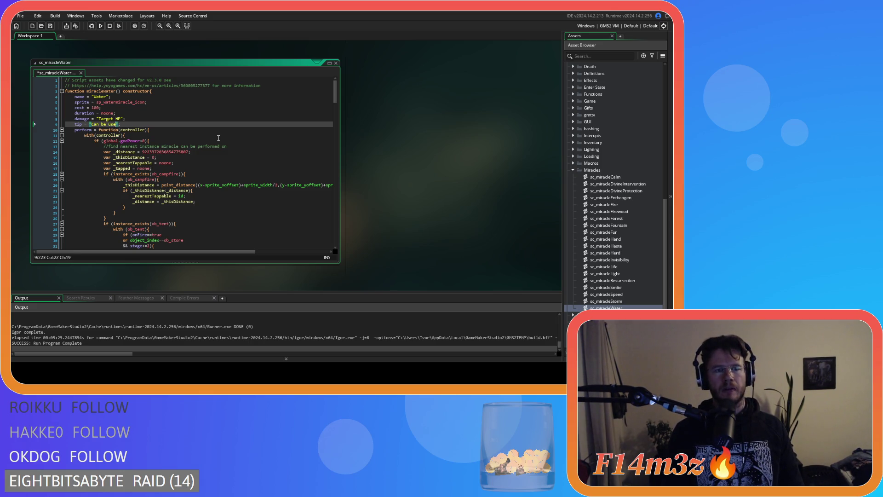
text(Extingu)
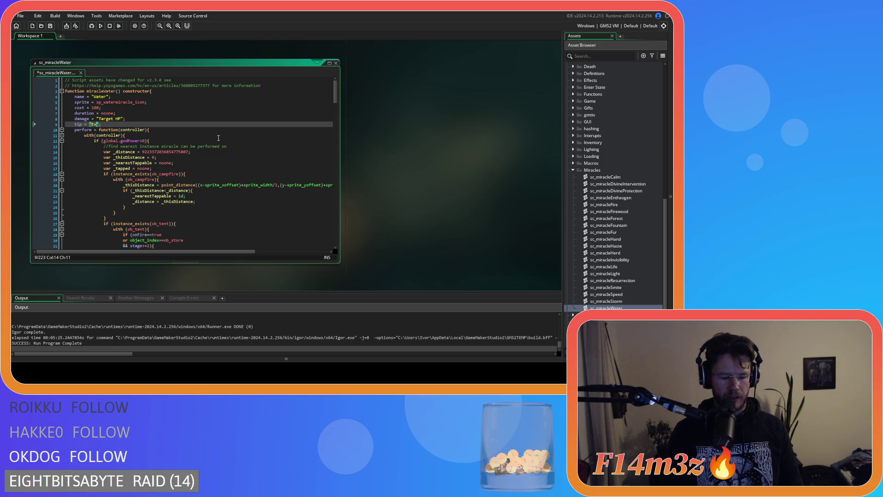
text(ishes fires)
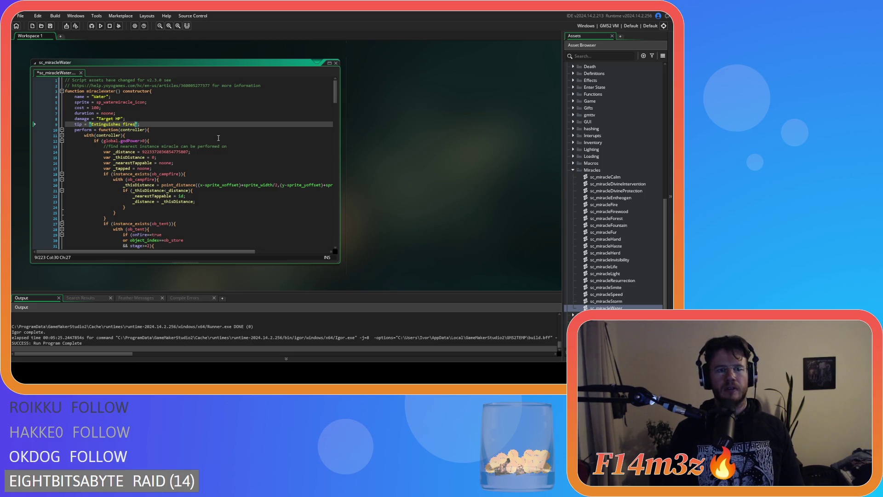
text(.)
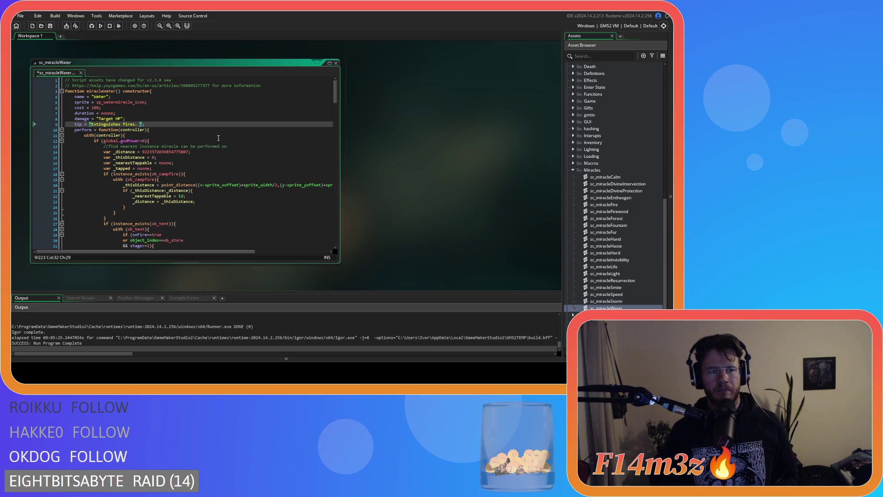
scroll(219, 138, down, 14)
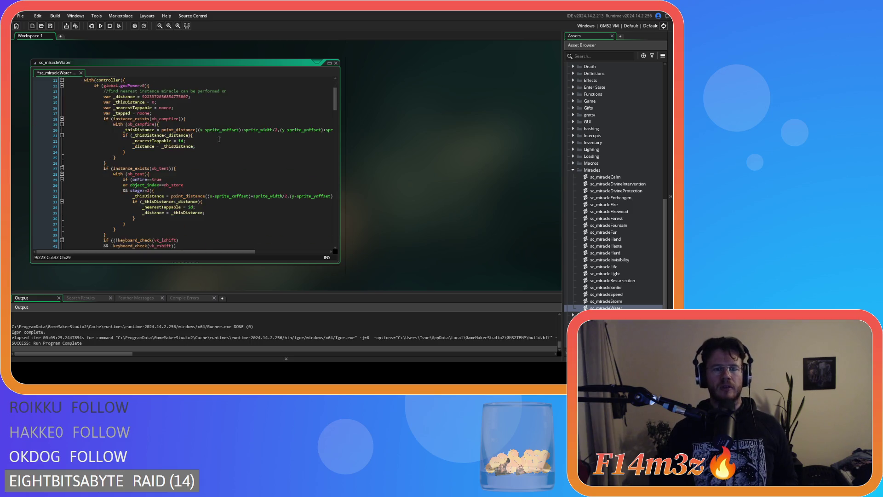
scroll(233, 151, down, 11)
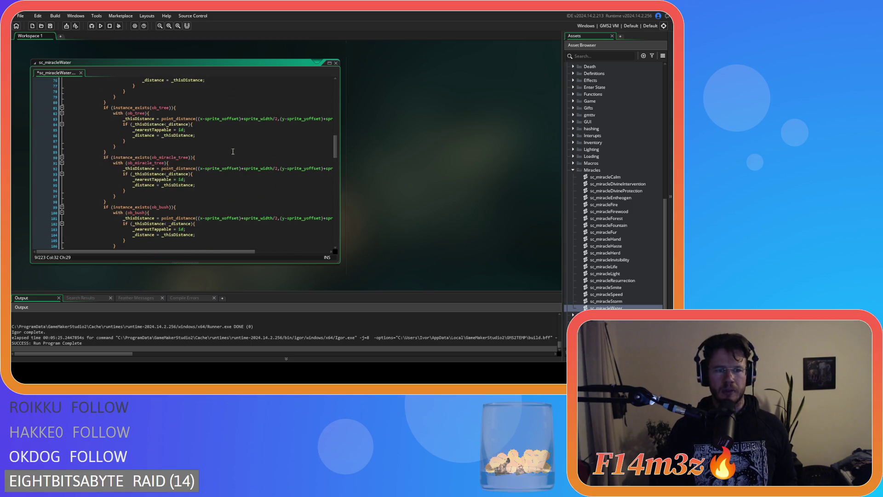
mouse_move(335, 155)
mouse_down()
mouse_move(336, 264)
mouse_move(338, 188)
mouse_move(337, 223)
mouse_move(323, 200)
mouse_move(335, 95)
mouse_up()
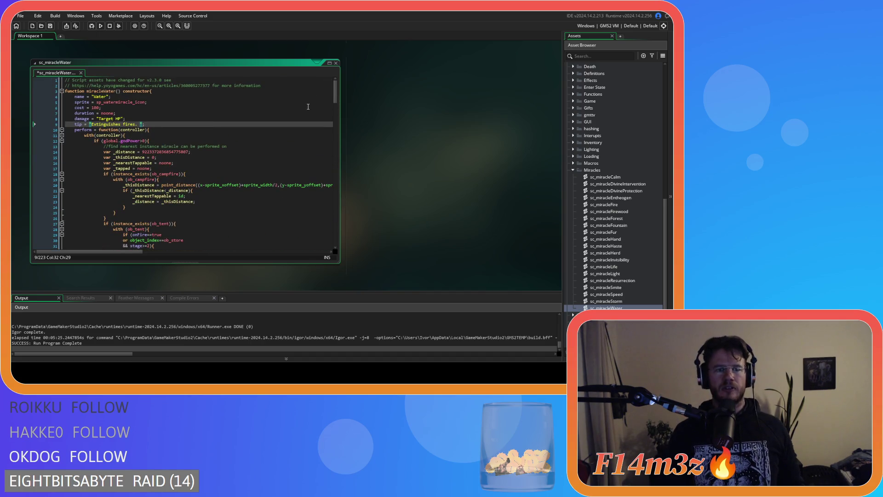
Extend the tip to 'Extinguishes fires, hydrates Followers and deposits Water into the store.' and save
key(BackSpace)
key(BackSpace)
text(, hydrates )
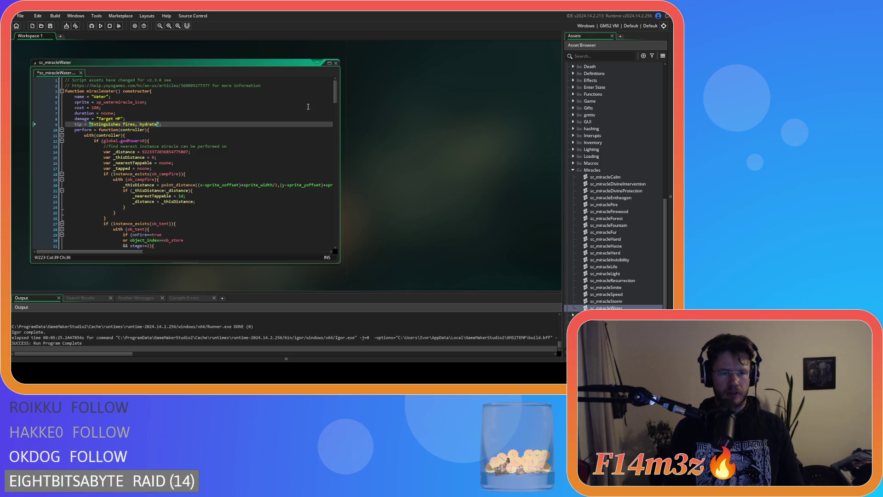
text(Followers )
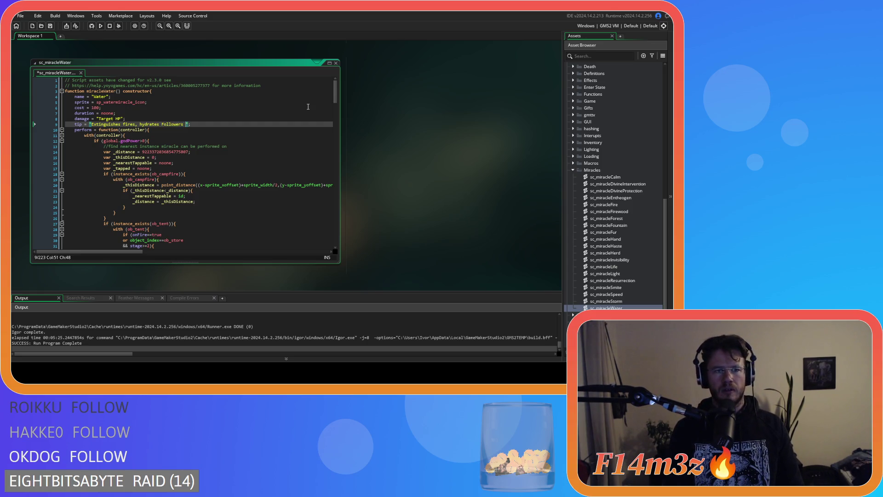
text(and)
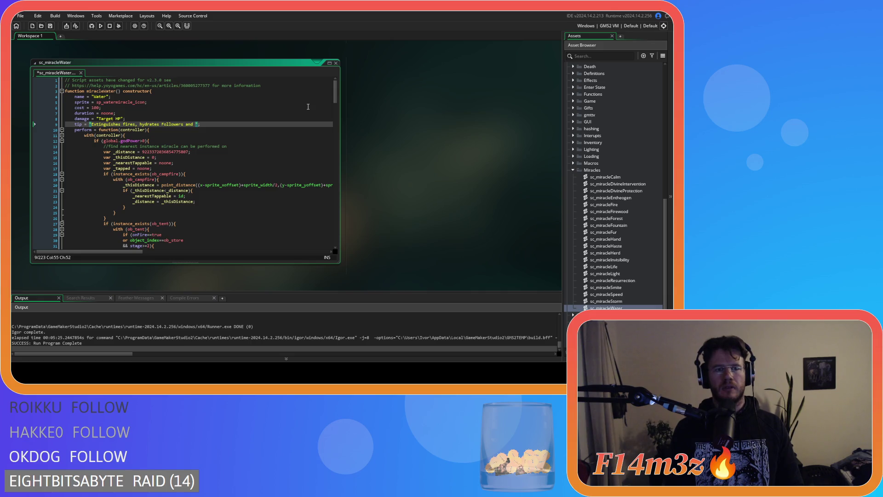
text(deposits Water into the store.)
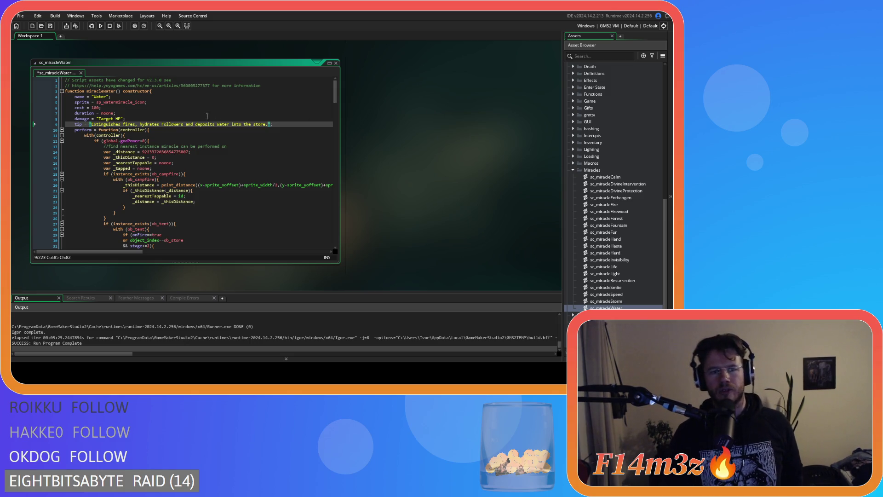
scroll(207, 116, down, 12)
scroll(207, 115, down, 10)
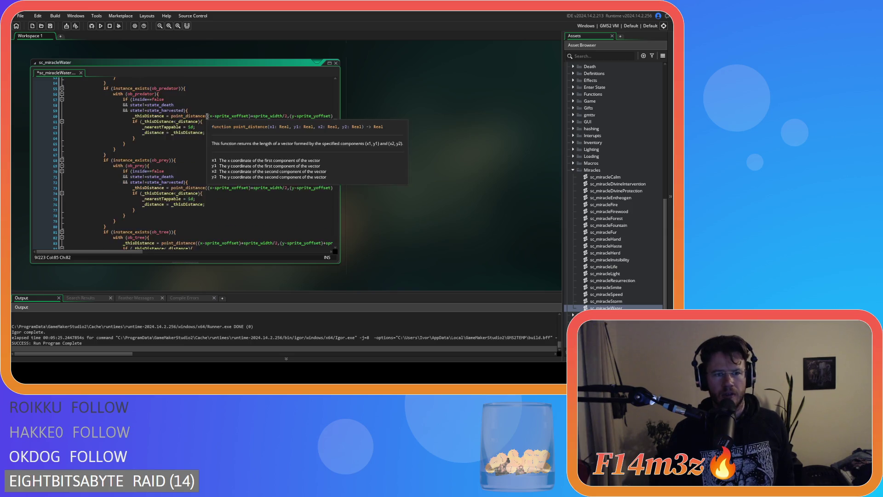
scroll(229, 136, down, 6)
drag(335, 161, 327, 86)
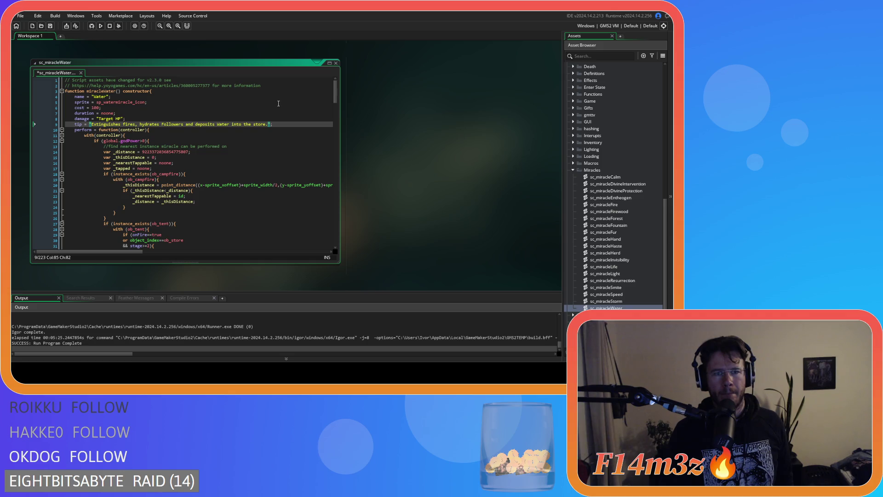
click(283, 124)
key(ctrl+s)
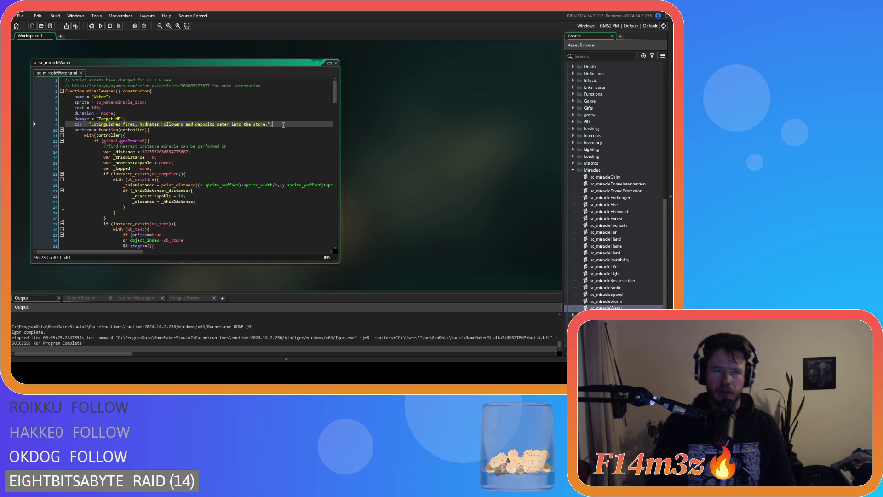
Close all open script editors through the workspace's Windows menu
right_click(388, 135)
mouse_move(400, 142)
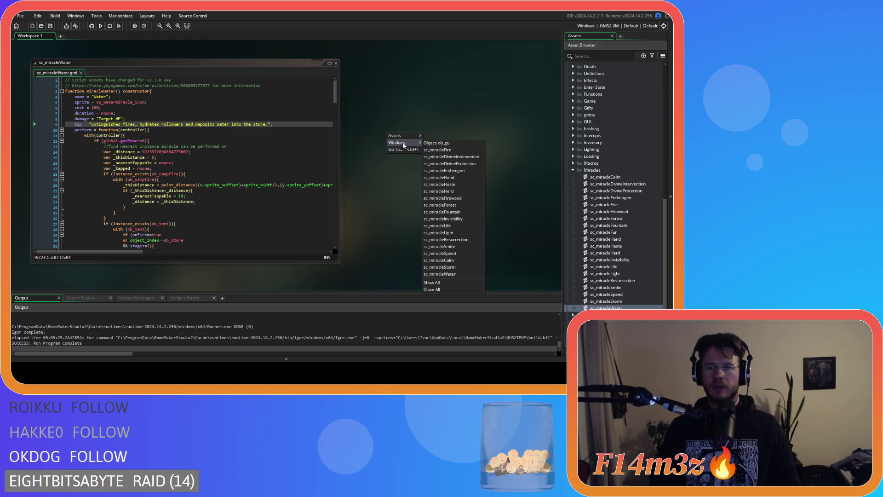
click(442, 289)
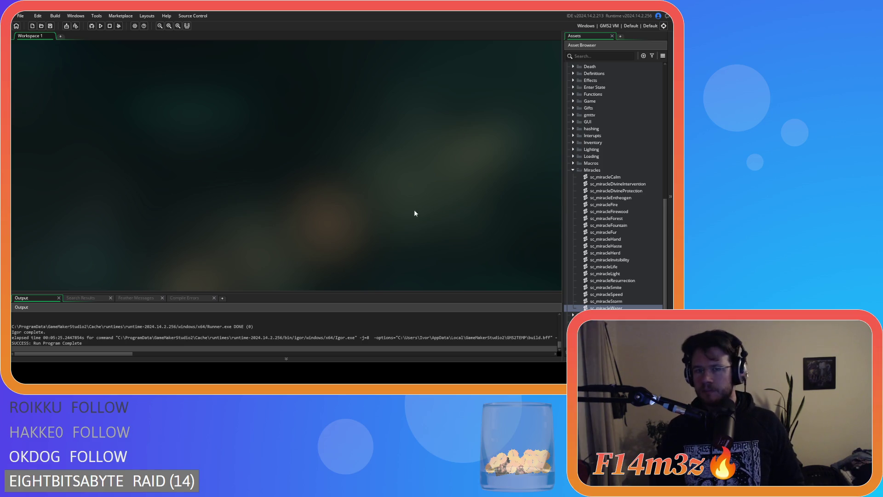
Collapse the Miracles folder, expand Scripts > GUI > Hotbar, and open sc_drawHotbar
scroll(623, 219, up, 2)
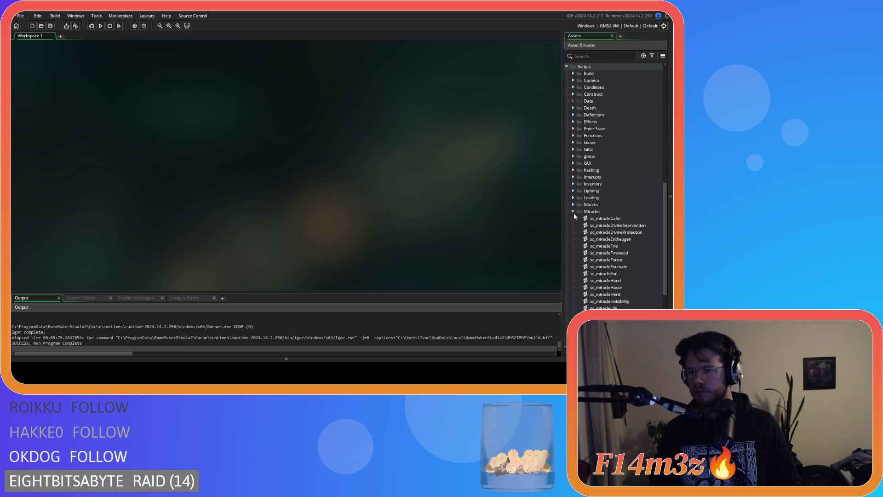
click(573, 212)
scroll(613, 228, up, 4)
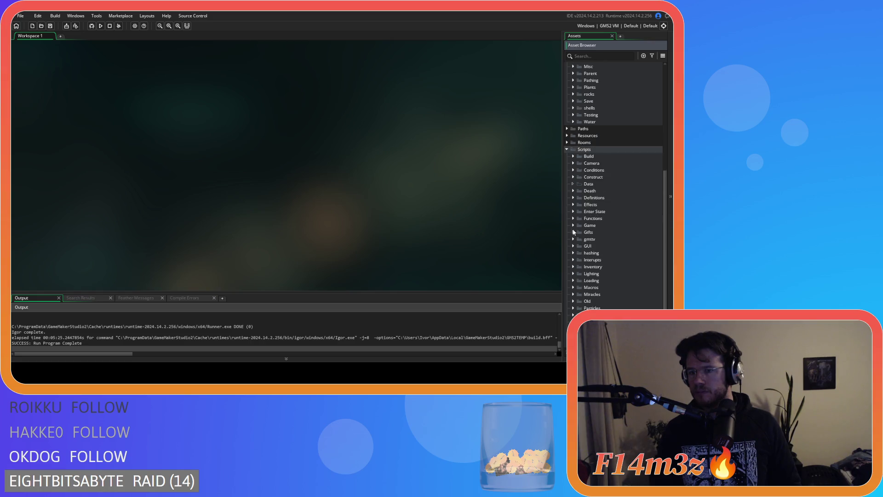
click(573, 246)
scroll(578, 249, down, 2)
click(580, 225)
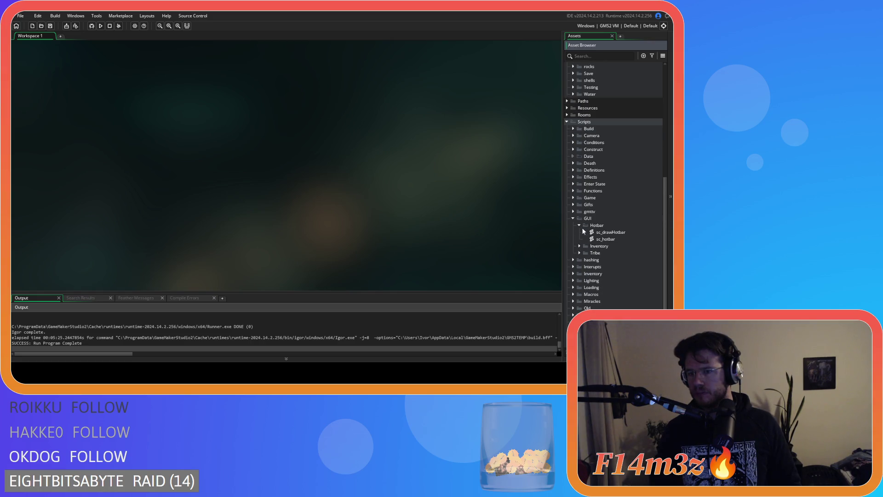
double_click(612, 232)
Scroll to sc_drawHotbar's tooltip code and expand Sprites > UI > Windows in the Asset Browser
scroll(236, 157, down, 15)
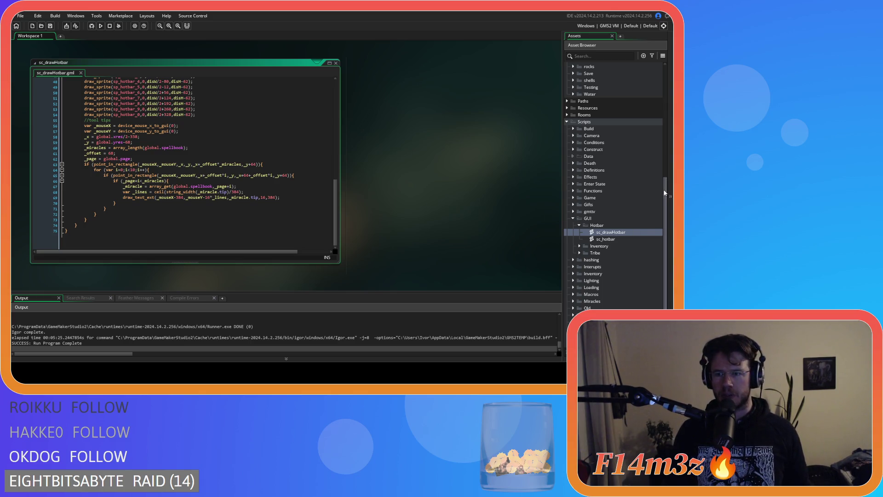
scroll(670, 195, down, 4)
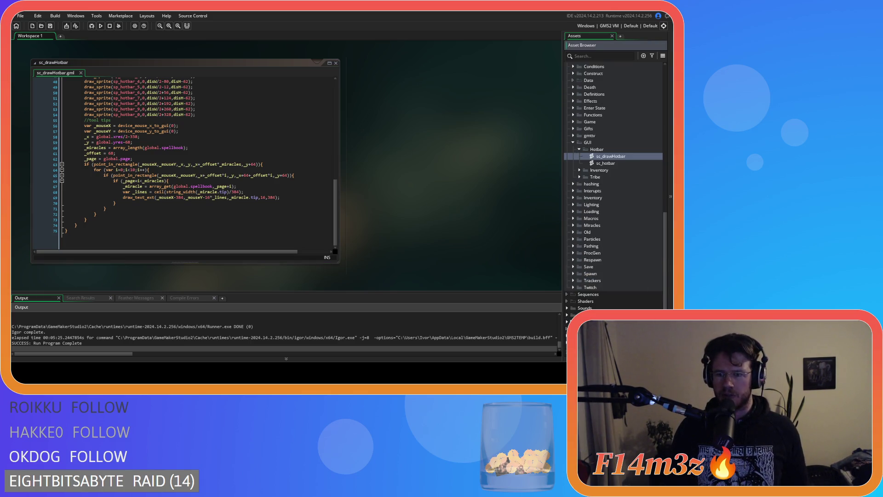
click(567, 314)
scroll(569, 319, down, 6)
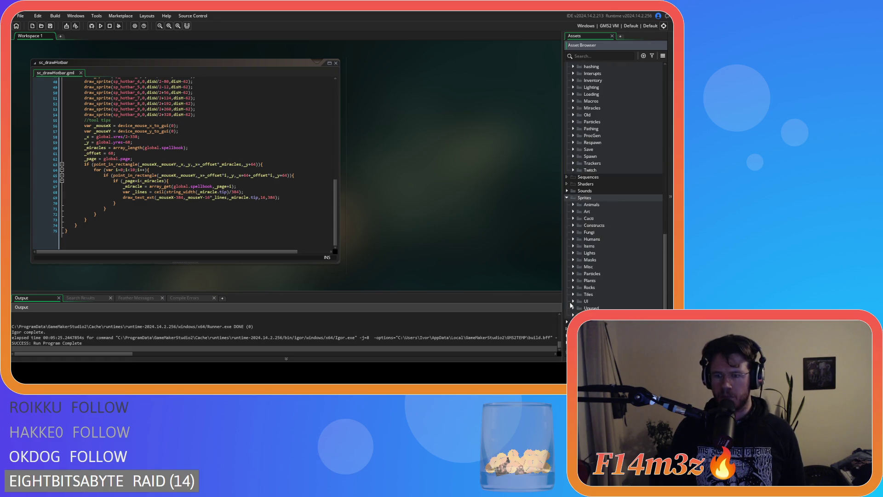
click(572, 302)
scroll(572, 302, down, 3)
scroll(578, 302, down, 3)
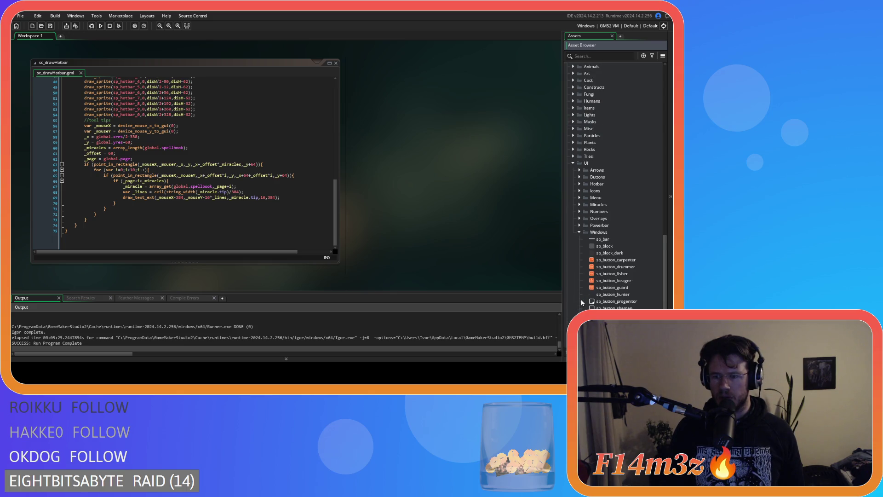
scroll(582, 302, down, 3)
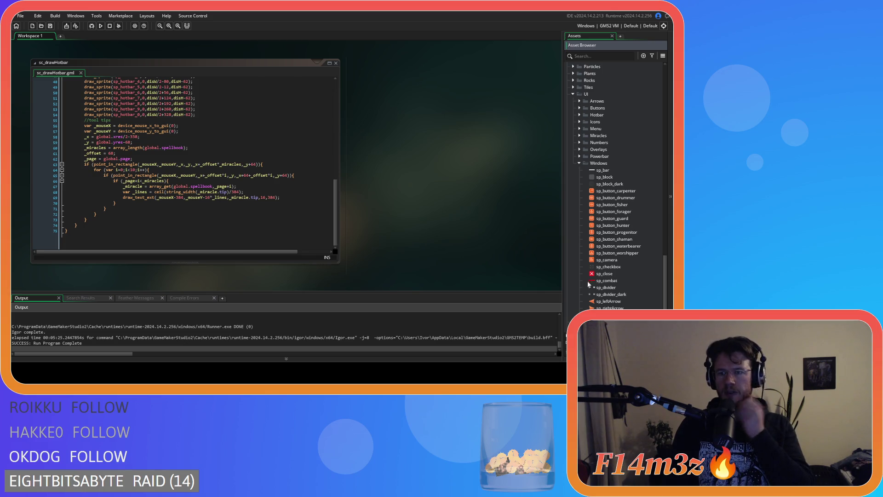
right_click(599, 166)
Dismiss the Windows folder menu, collapse the Windows folder, and select the UI folder
click(583, 164)
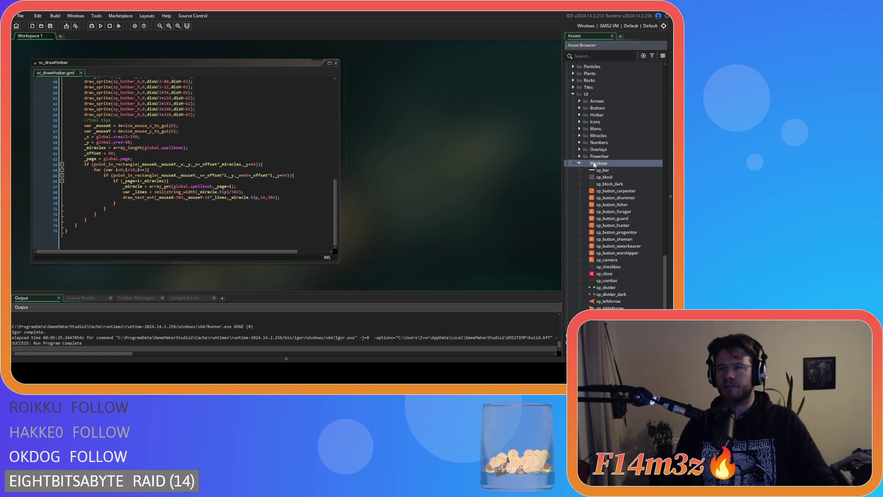
click(579, 164)
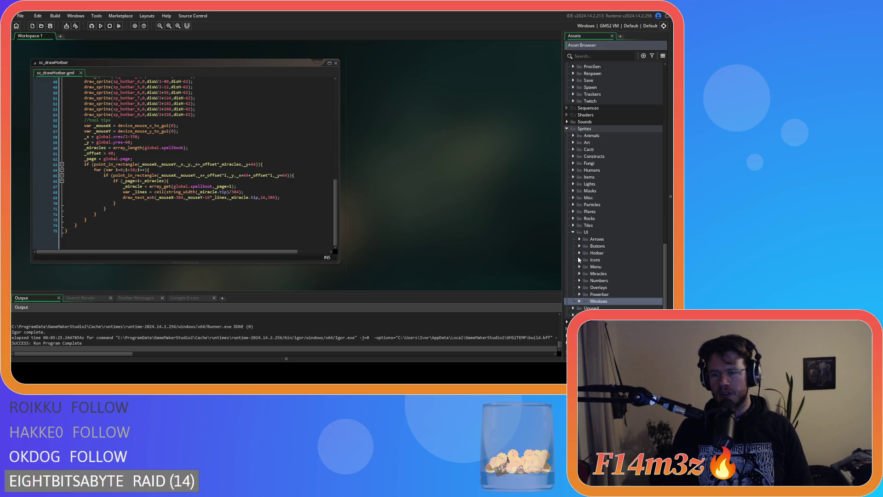
click(591, 234)
Add a 'Tool Tips' group under the UI sprite folder, next to Hotbar, Icons and Windows
right_click(591, 235)
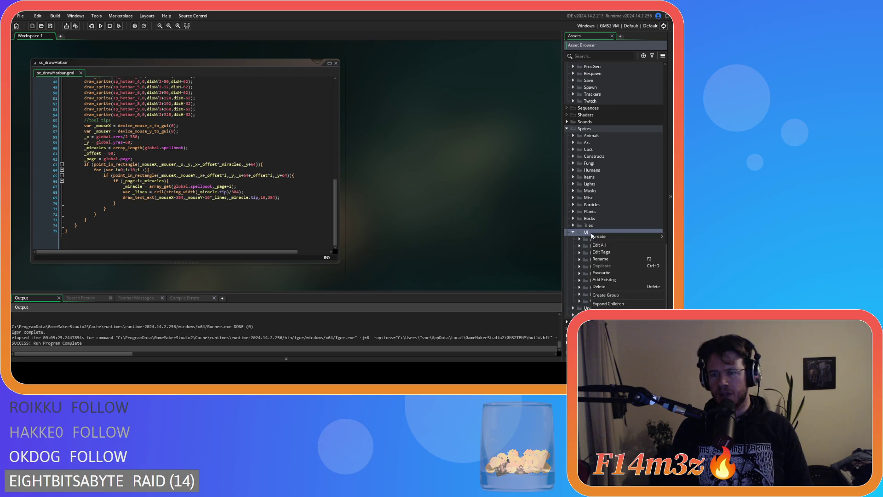
click(611, 295)
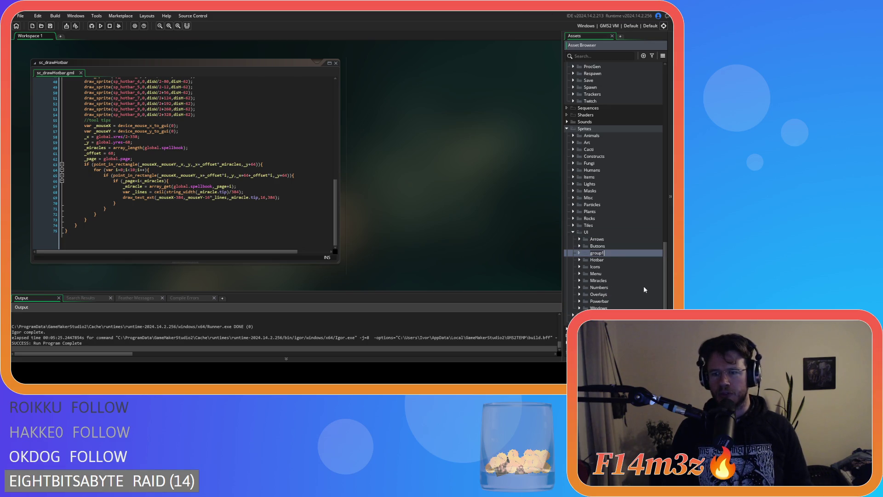
text(tool)
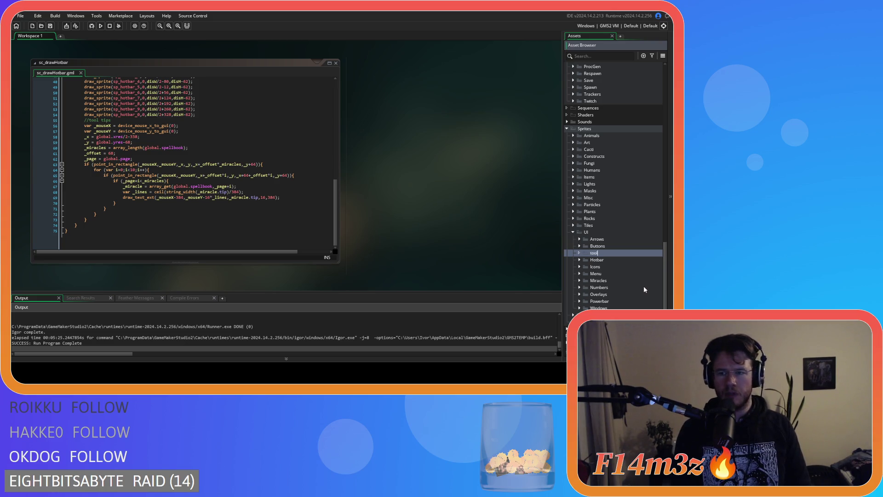
key(BackSpace)
key(BackSpace)
key(BackSpace)
text(Too)
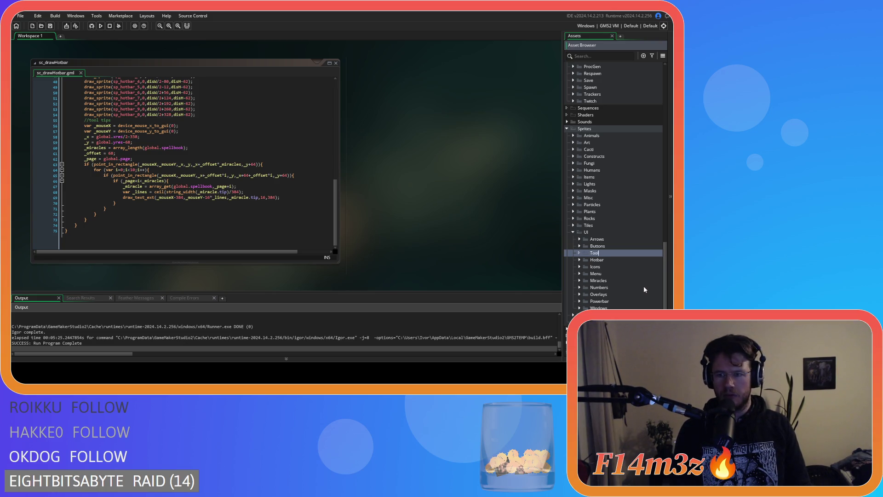
text( T)
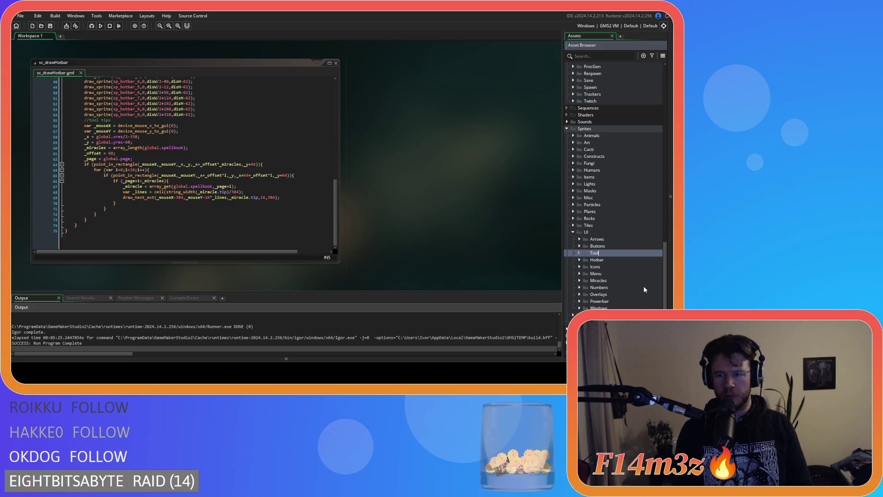
text( Tips)
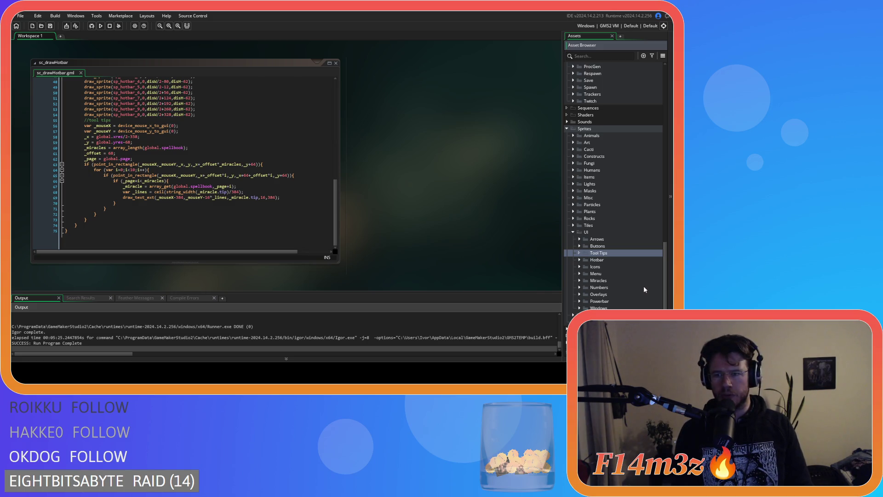
key(Return)
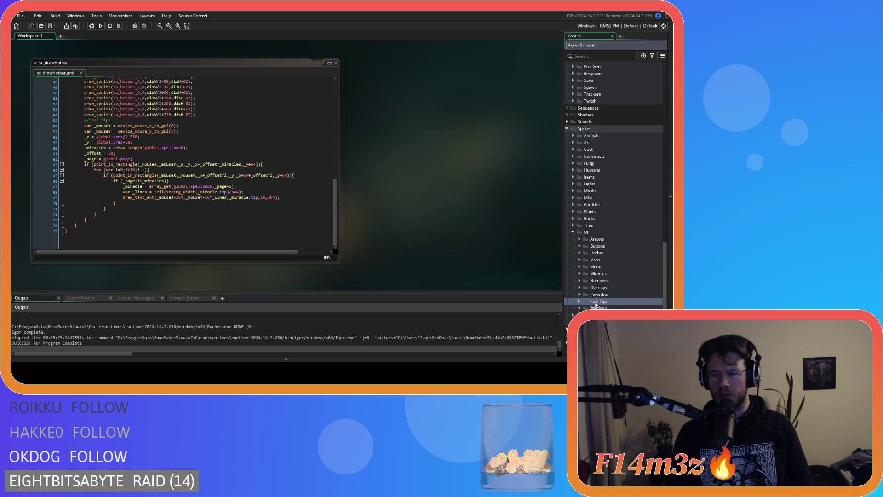
right_click(597, 305)
mouse_move(619, 190)
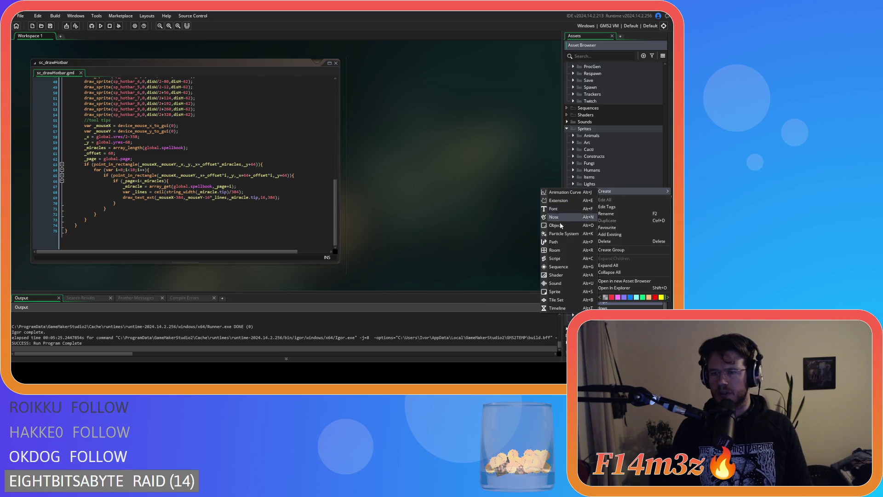
Create a new sprite in Tool Tips and name it sp_background_black
click(569, 296)
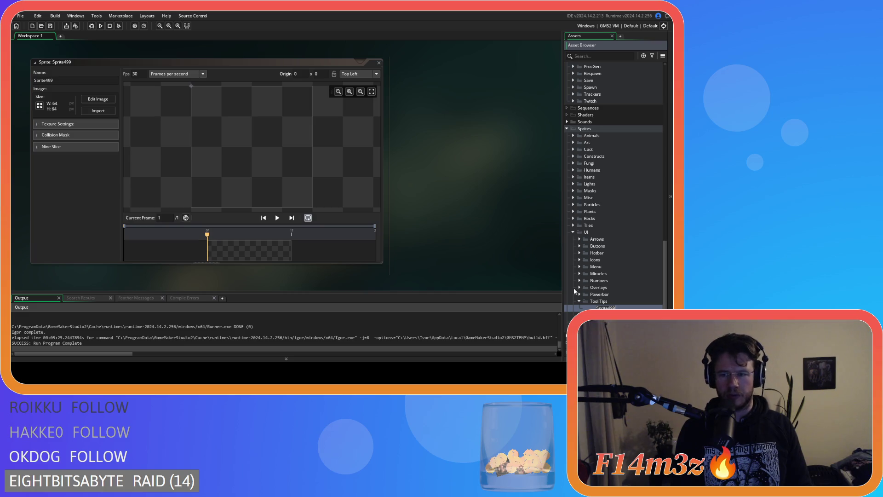
text(sp_background)
key(Return)
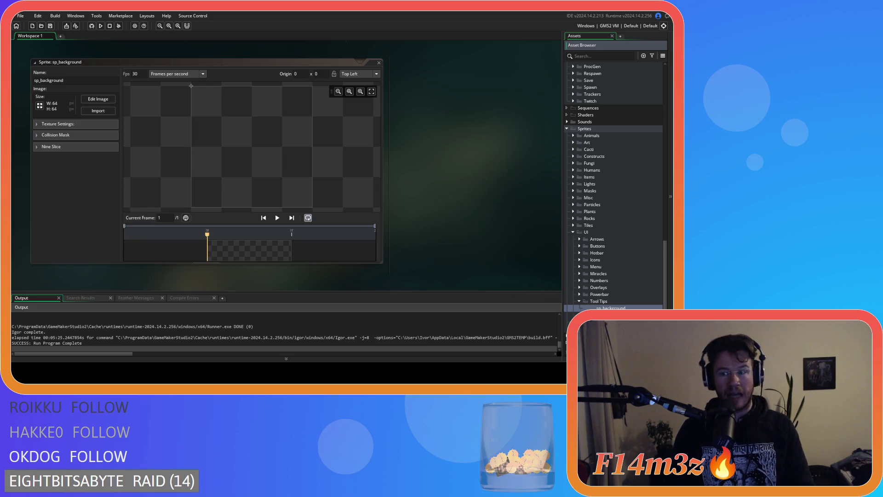
text(_black)
key(Return)
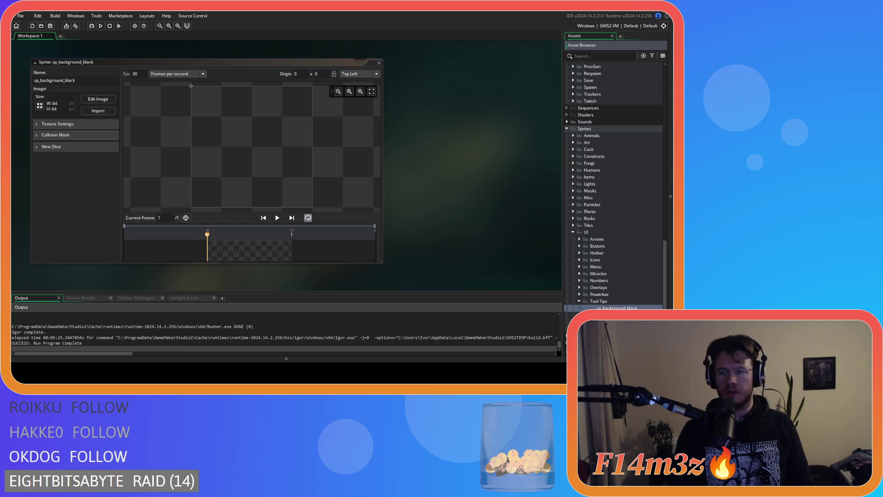
Resize the sprite's canvas, not the image, to 1×1 pixels
click(40, 105)
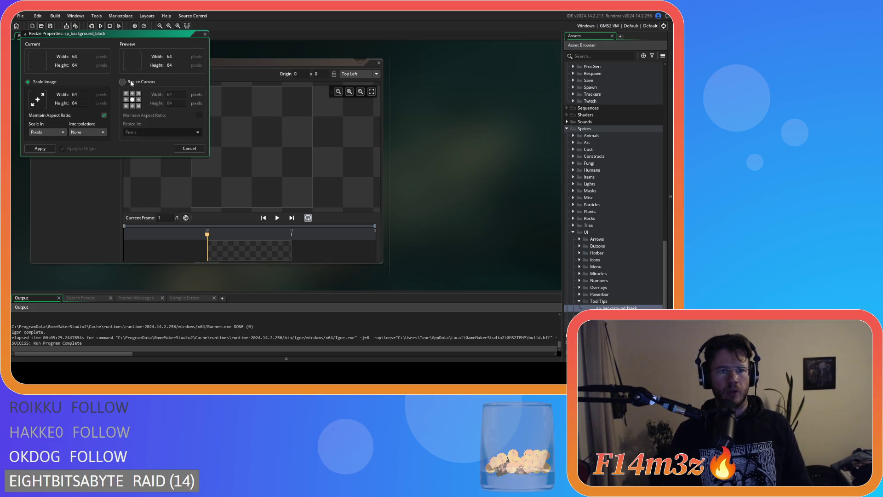
click(122, 82)
double_click(173, 95)
text(1)
key(Tab)
text(1)
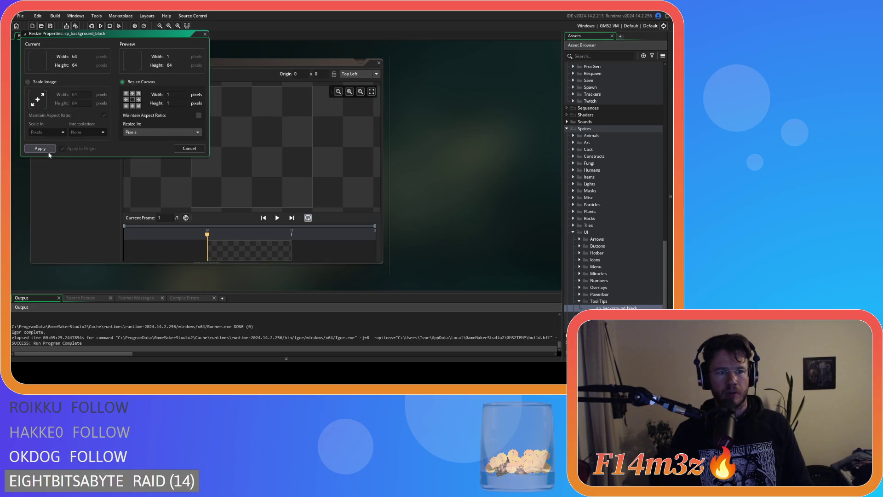
click(48, 149)
Flood-fill the single pixel black and close the image and sprite editors
click(104, 99)
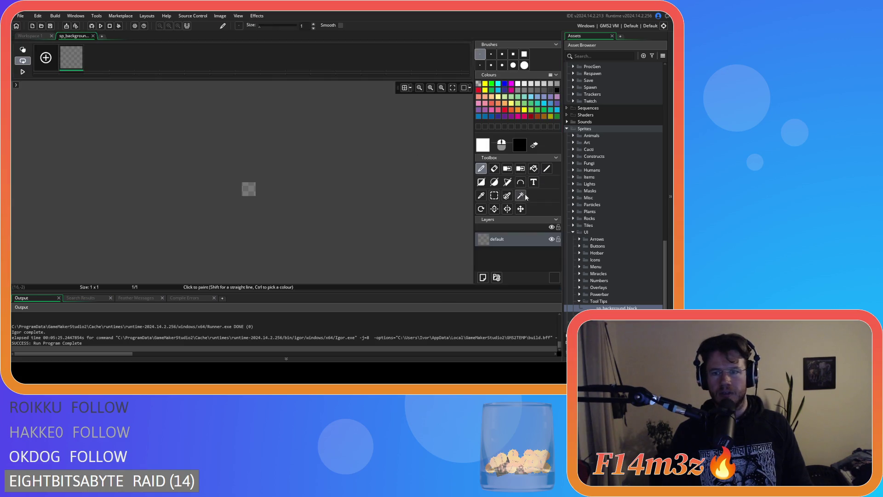
click(558, 90)
click(534, 168)
click(250, 189)
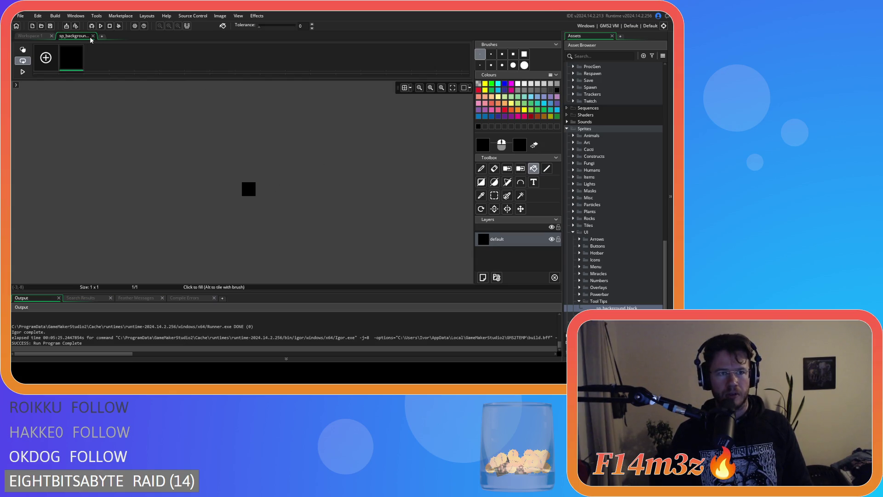
click(93, 36)
click(378, 62)
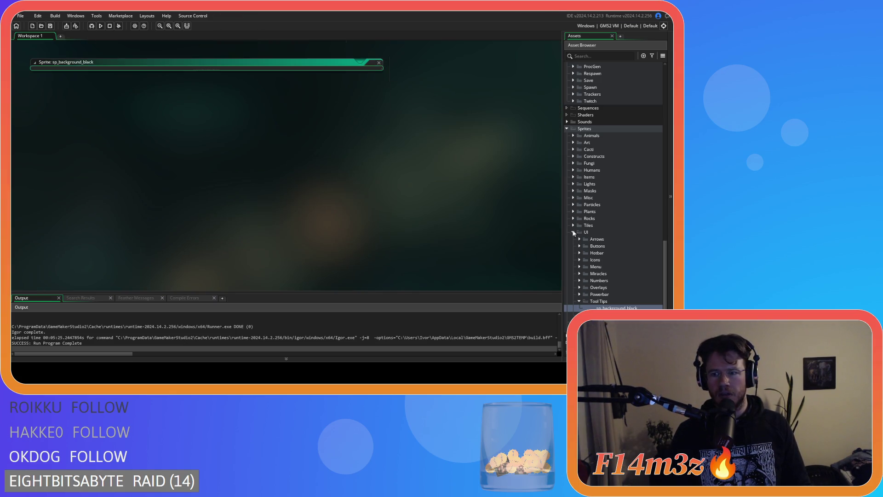
click(579, 301)
Open the sc_drawHotbar script and insert a new line after line 68
scroll(575, 239, up, 8)
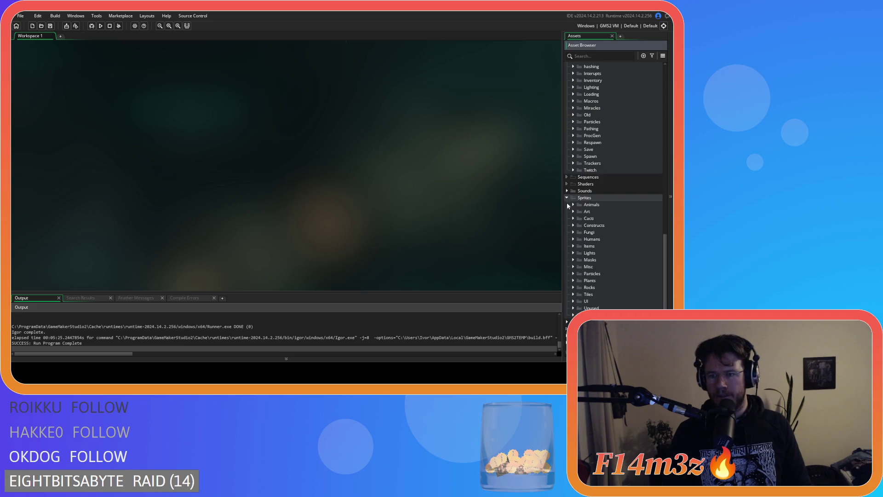
click(579, 177)
scroll(598, 196, up, 2)
scroll(603, 195, up, 1)
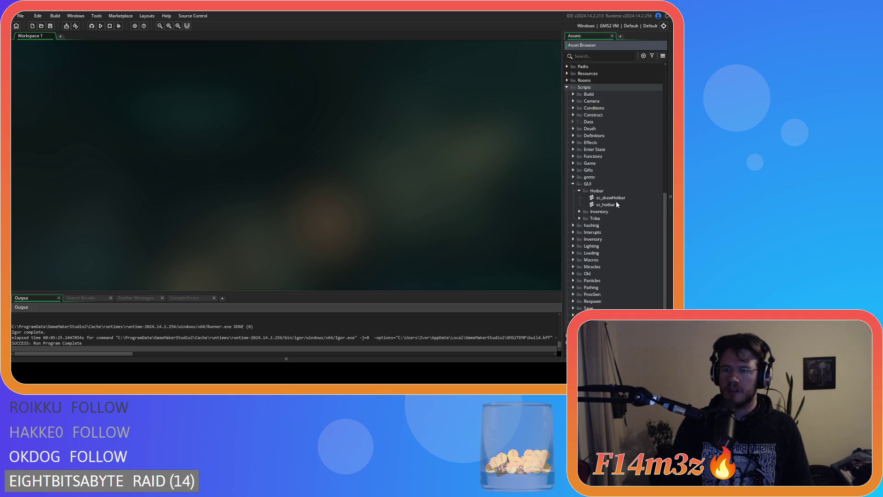
double_click(616, 198)
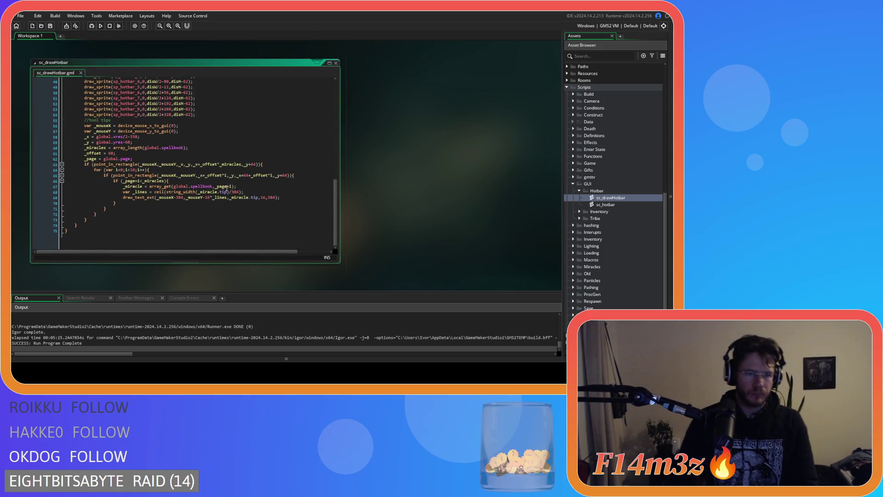
click(256, 192)
scroll(256, 192, up, 1)
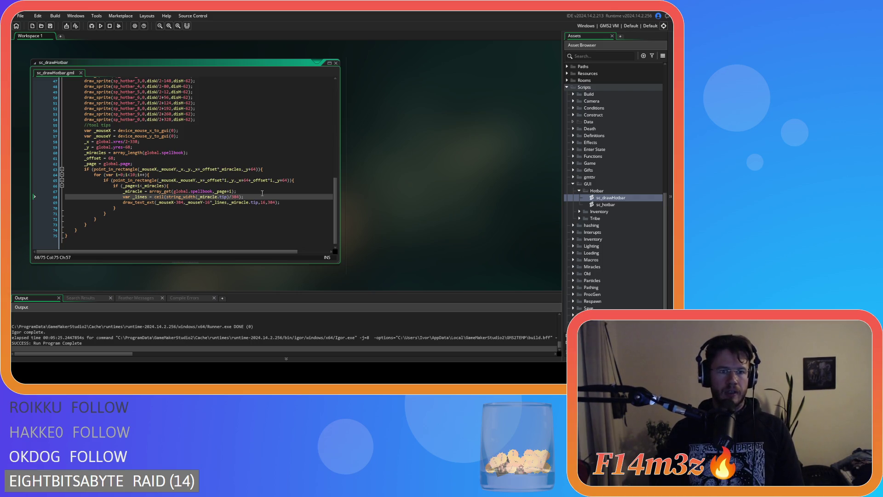
key(Return)
text(d)
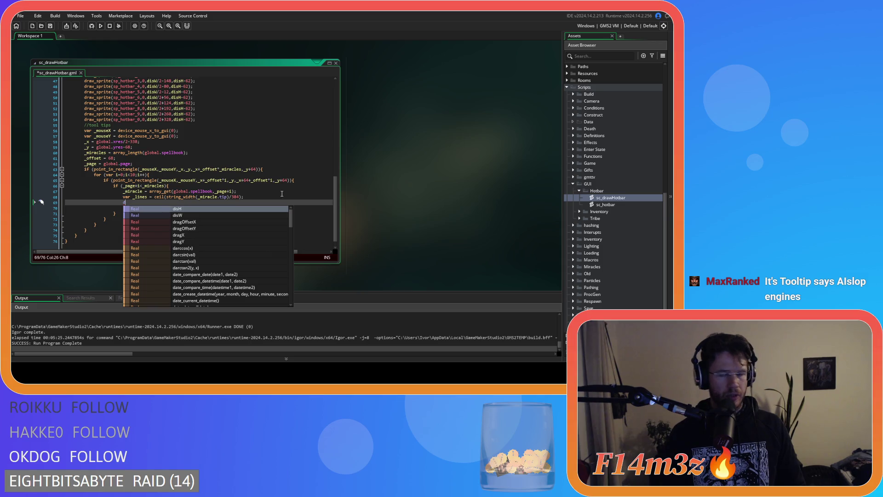
Check the sprite name, then begin line 69 with draw_sprite_ext(sp_background_black,0,
scroll(666, 193, down, 3)
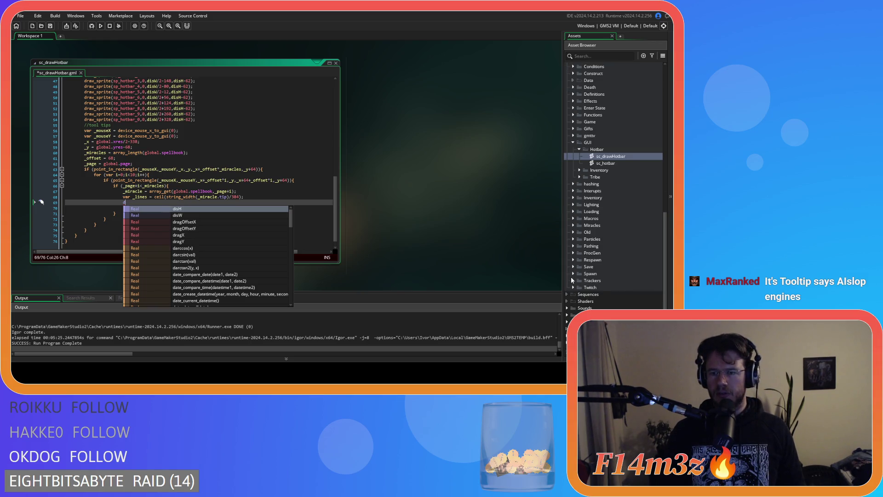
click(567, 314)
scroll(574, 303, down, 5)
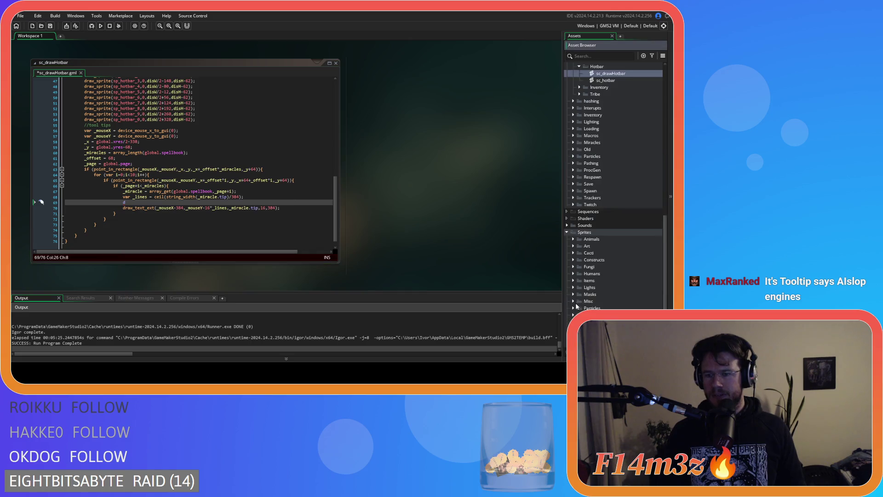
click(574, 300)
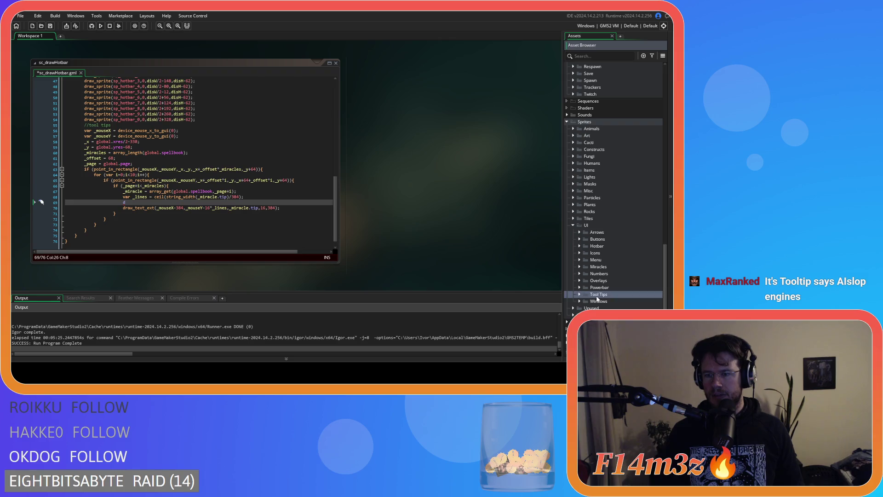
click(601, 294)
text(t)
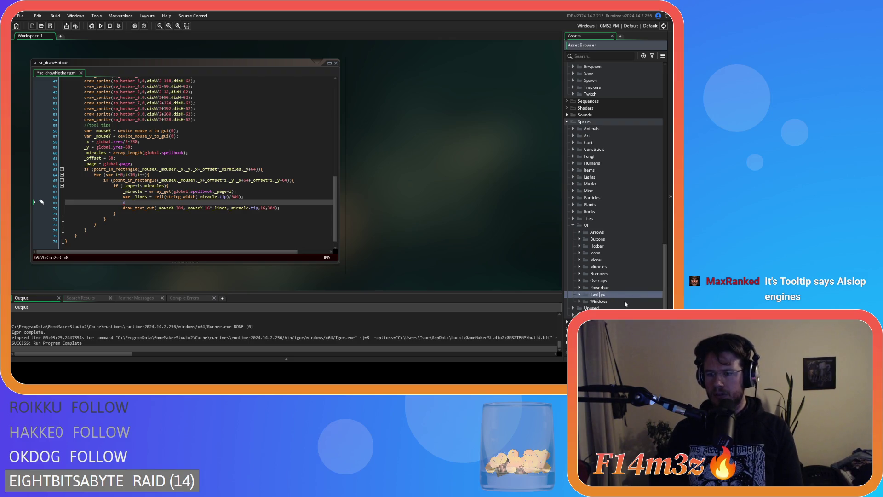
click(164, 203)
text(raw_sp)
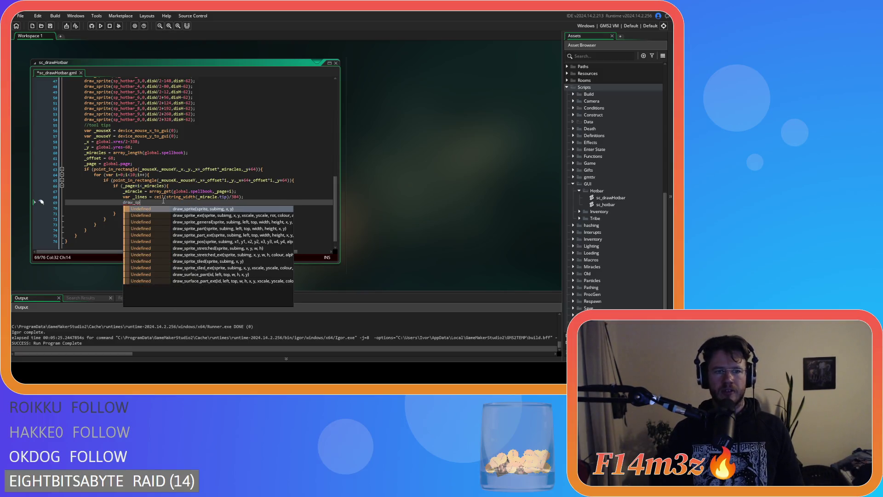
text(rite_ext()
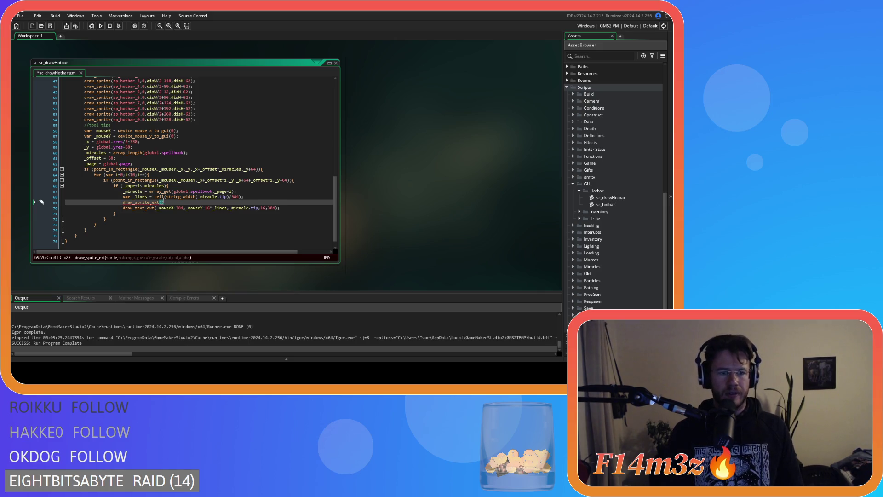
text(sp_ba)
key(Return)
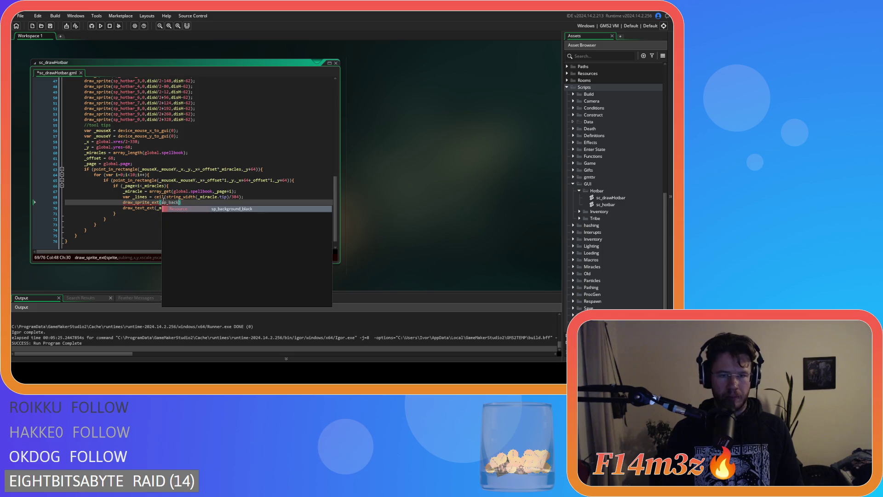
text(,)
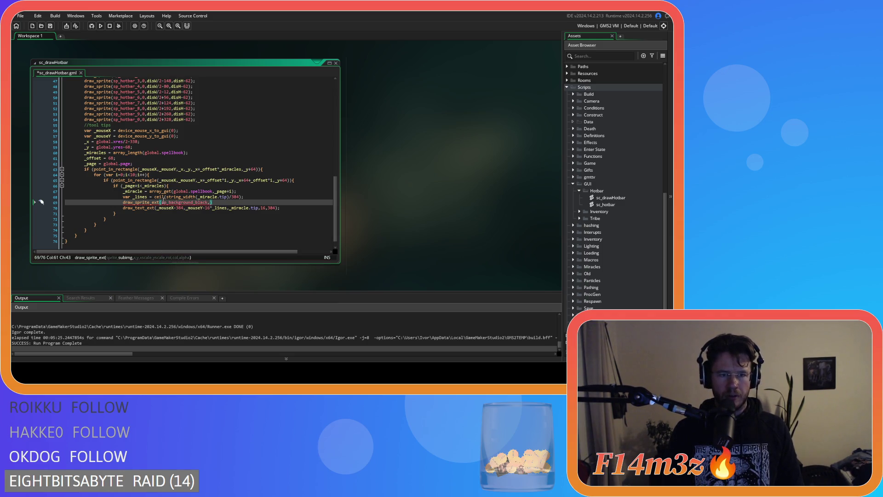
text(0,)
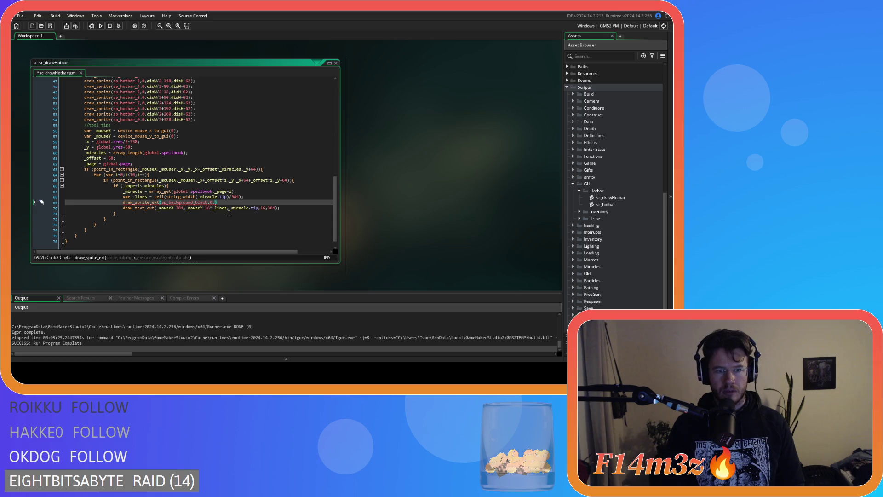
Set the x and y arguments to _mouseX-416 and _mouseY with 16*_lines+32
text(_m)
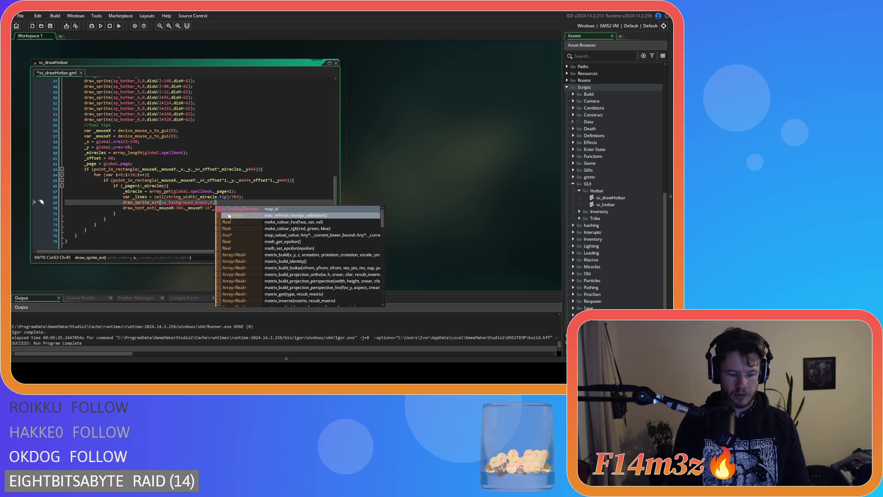
text(ouse)
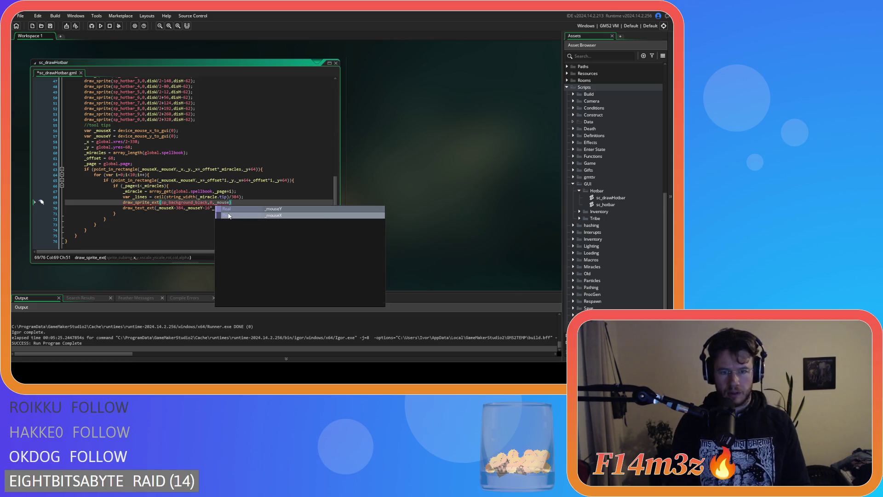
click(229, 216)
text(-)
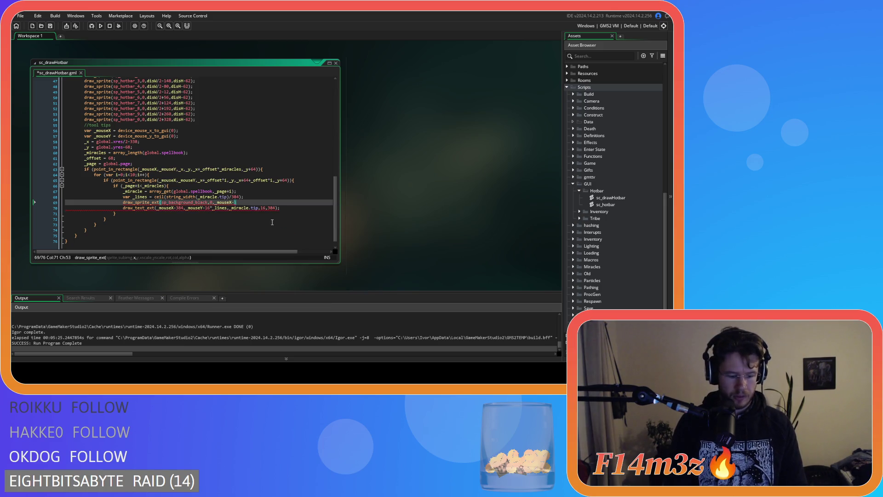
text(416,)
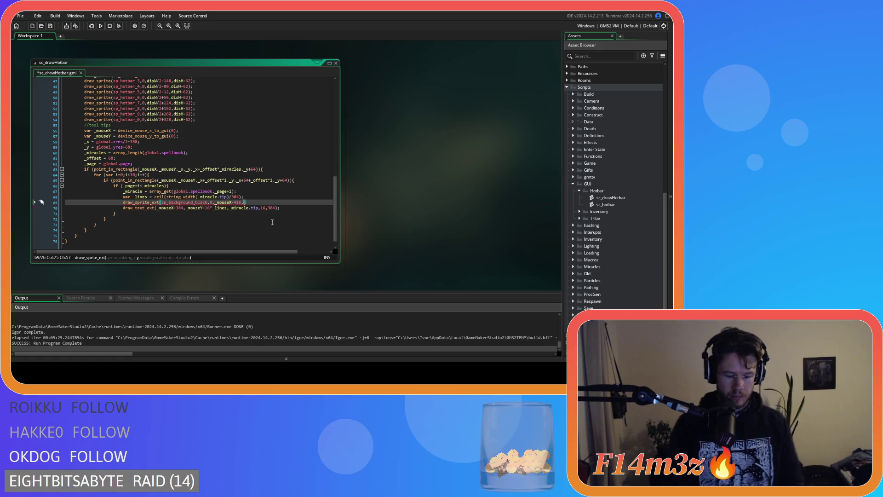
text(_mouseY)
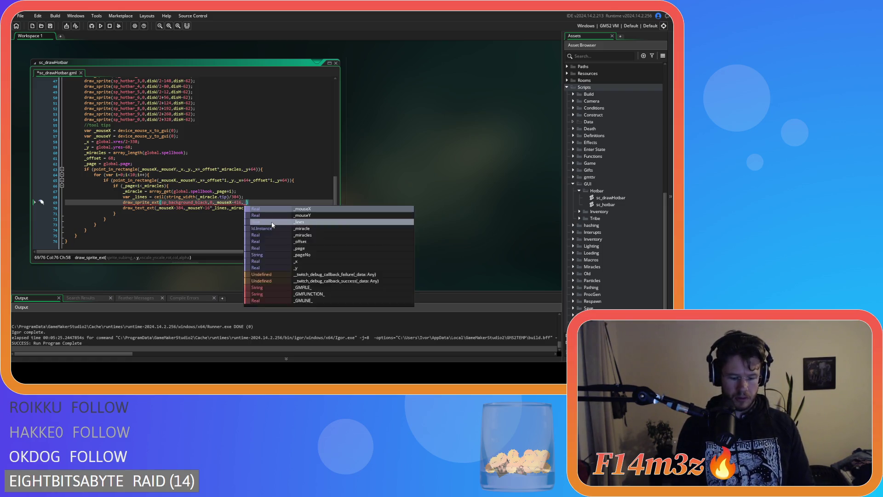
key(Return)
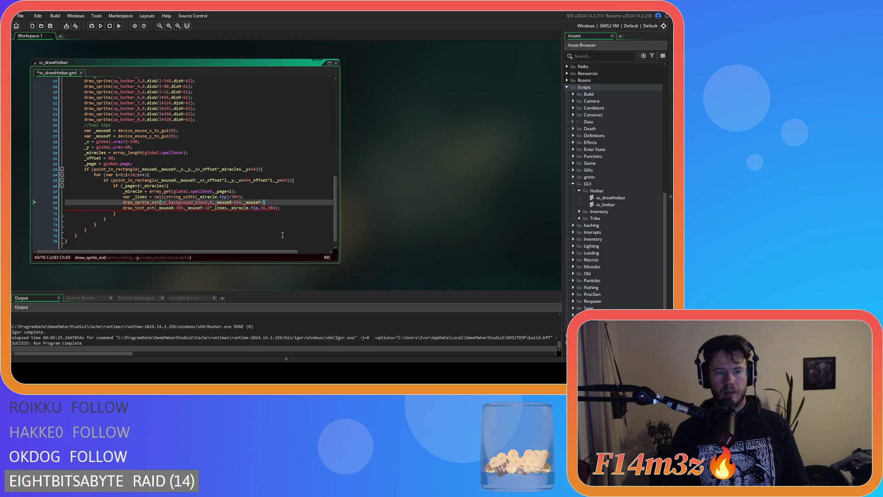
text(_)
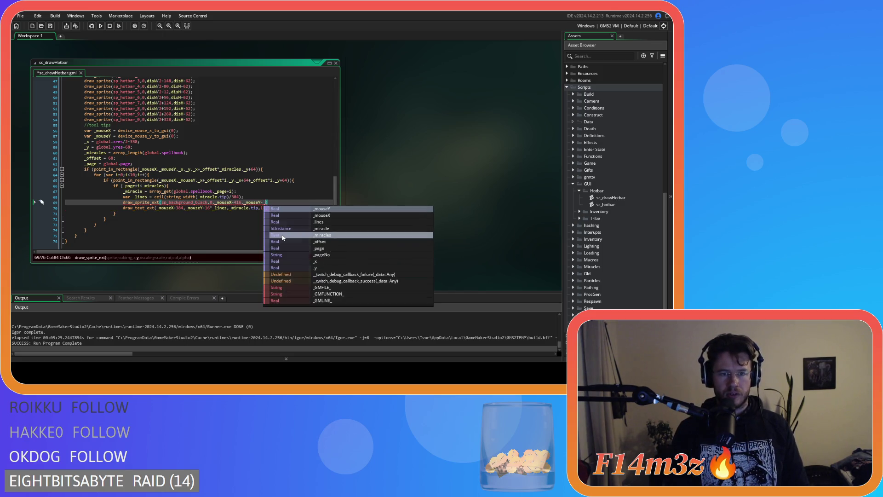
text(lines)
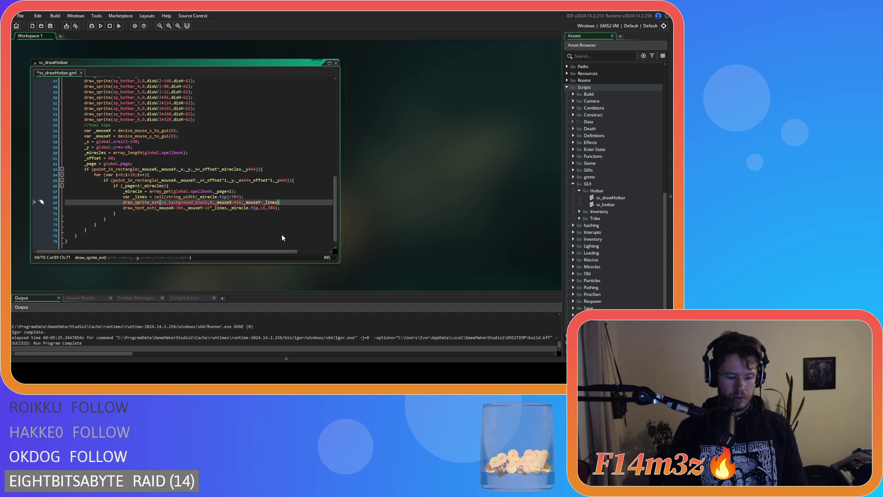
text(*)
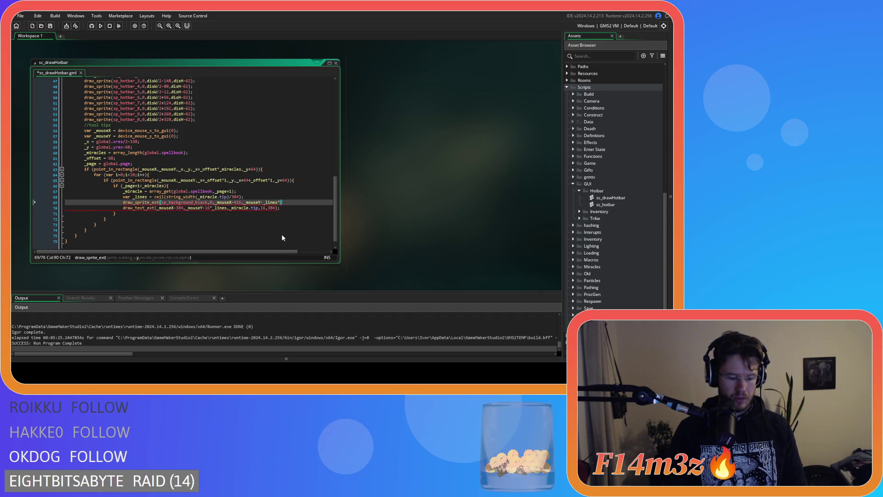
key(BackSpace)
key(Left)
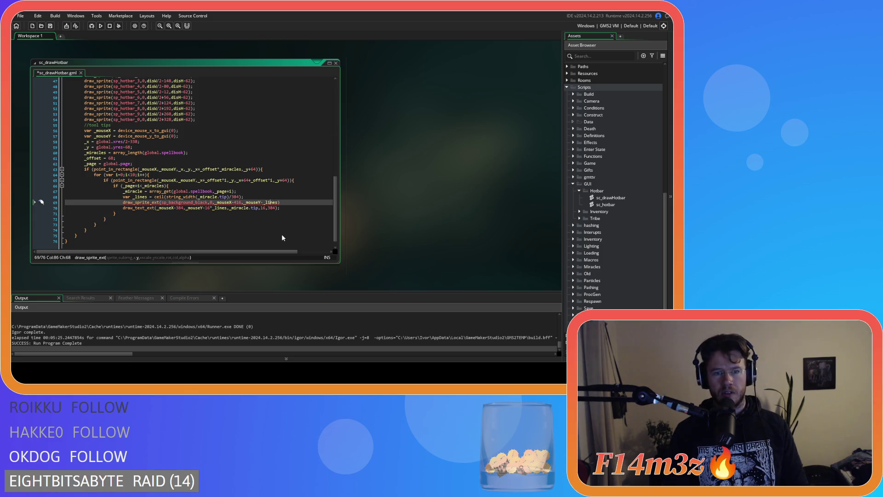
text(1)
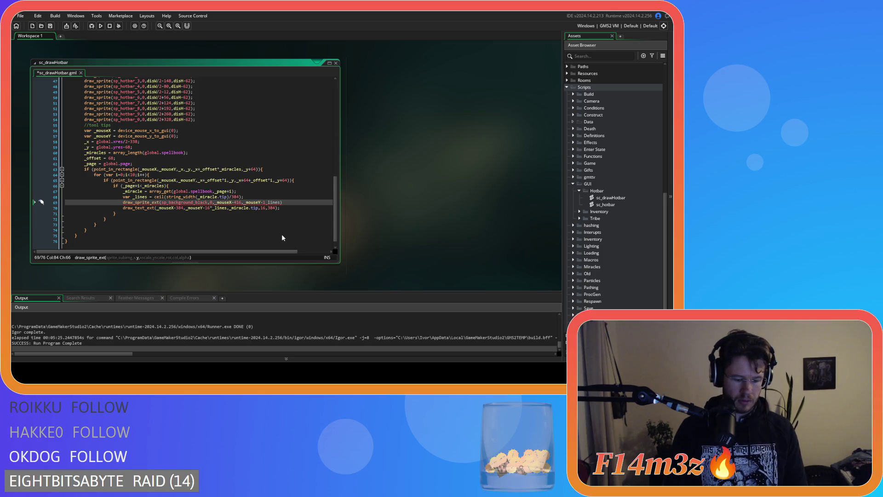
text(6)
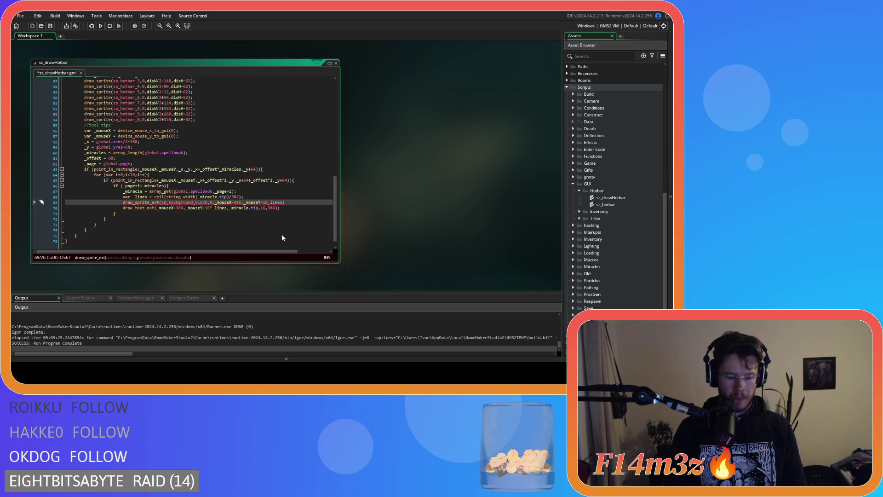
text(*_lines)
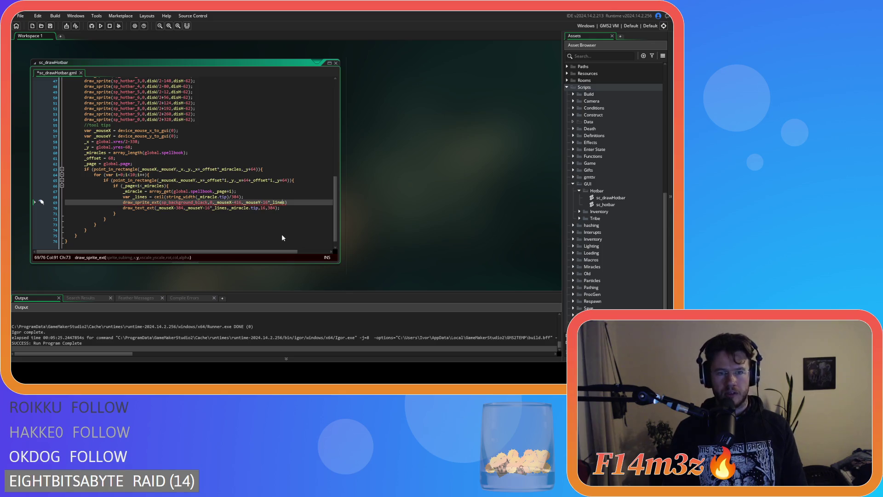
text(+32)
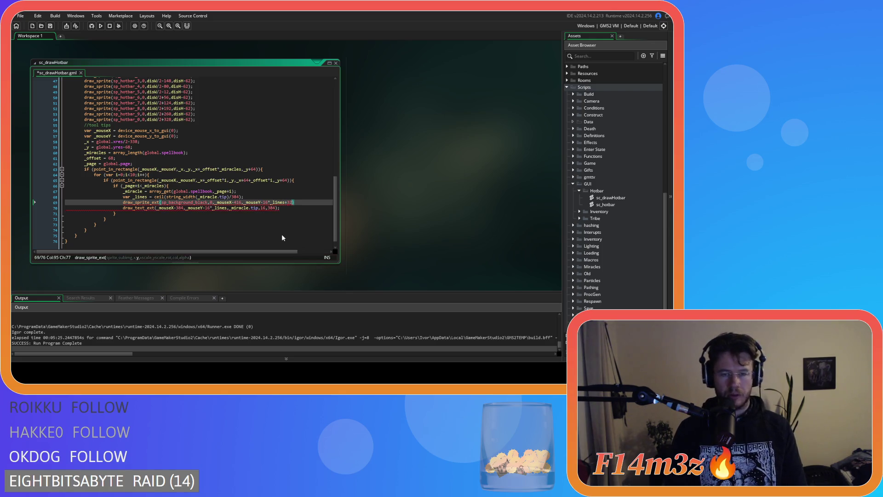
text(,)
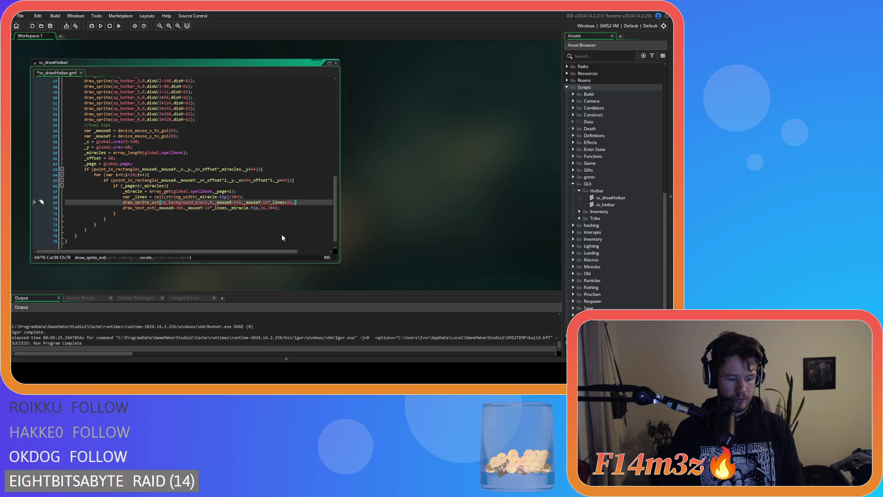
Add xscale 416, yscale 16*_lines+32, rotation 0 and blend colour c_black
text(416)
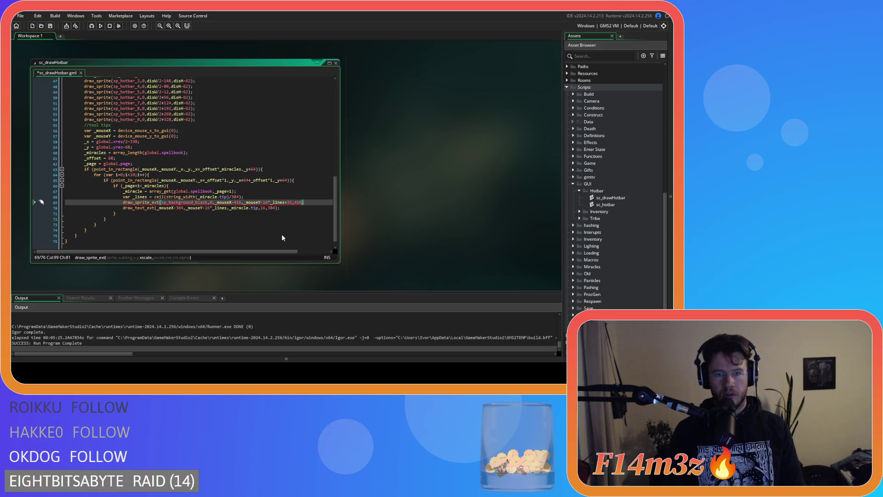
text(,)
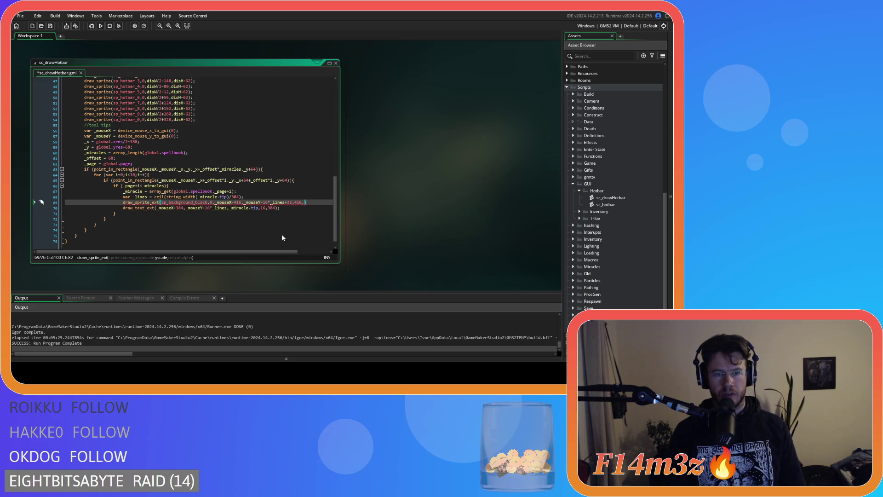
double_click(270, 203)
drag(271, 203, 292, 204)
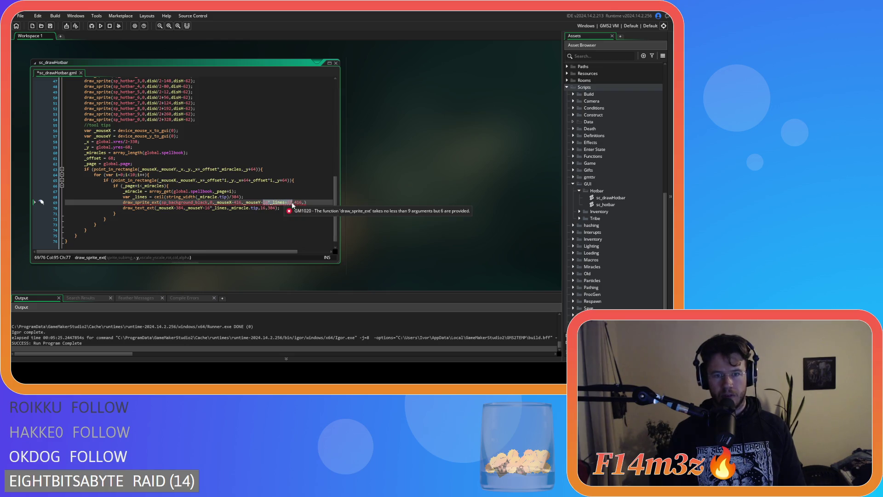
key(ctrl+c)
click(305, 202)
key(ctrl+v)
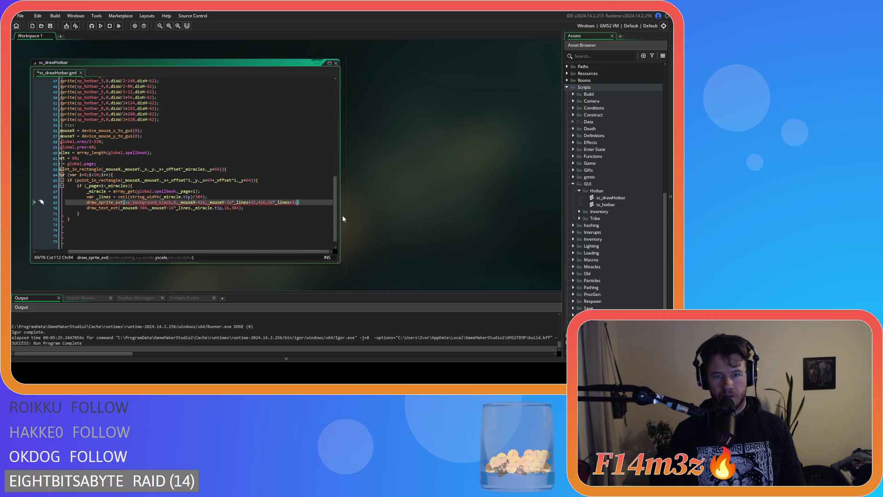
text(,)
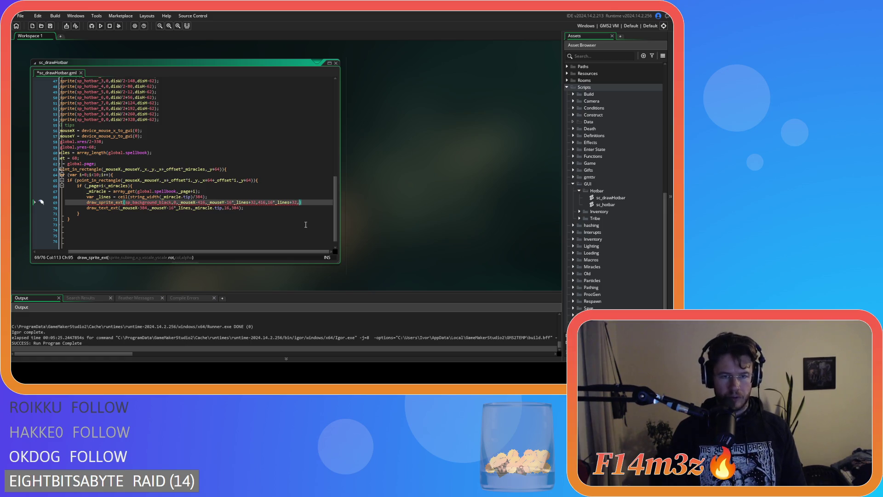
text(0,)
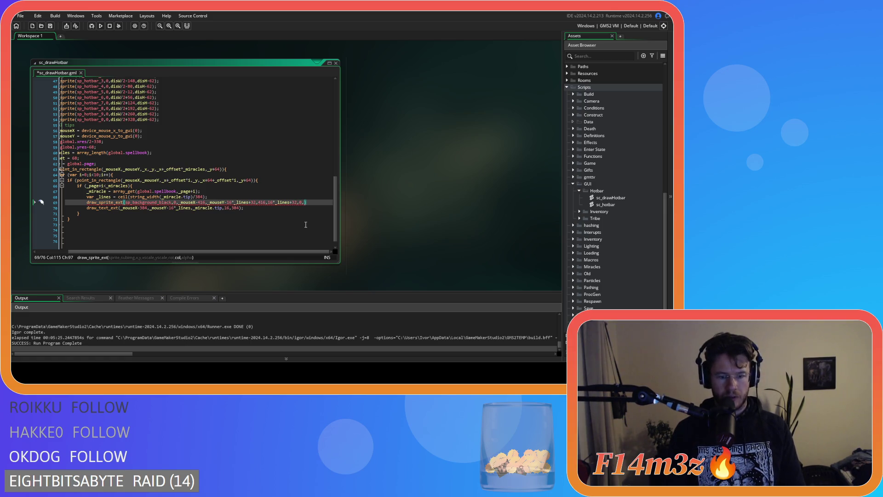
text(_c)
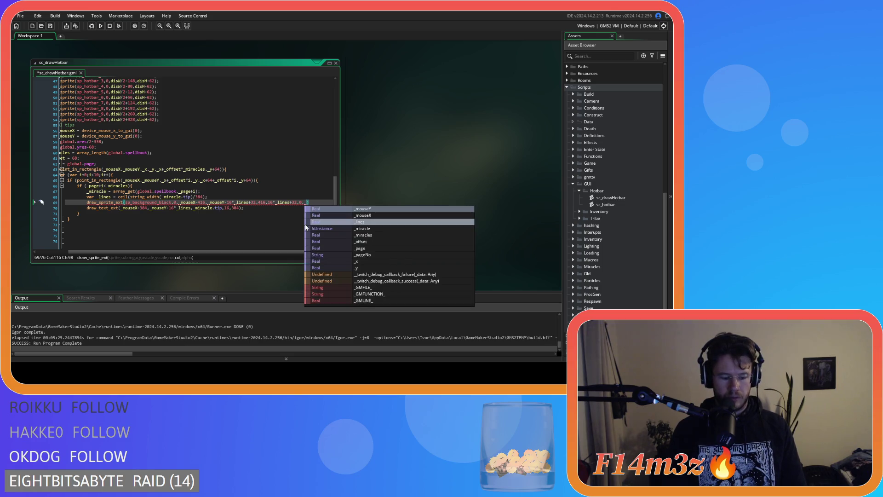
key(BackSpace)
key(BackSpace)
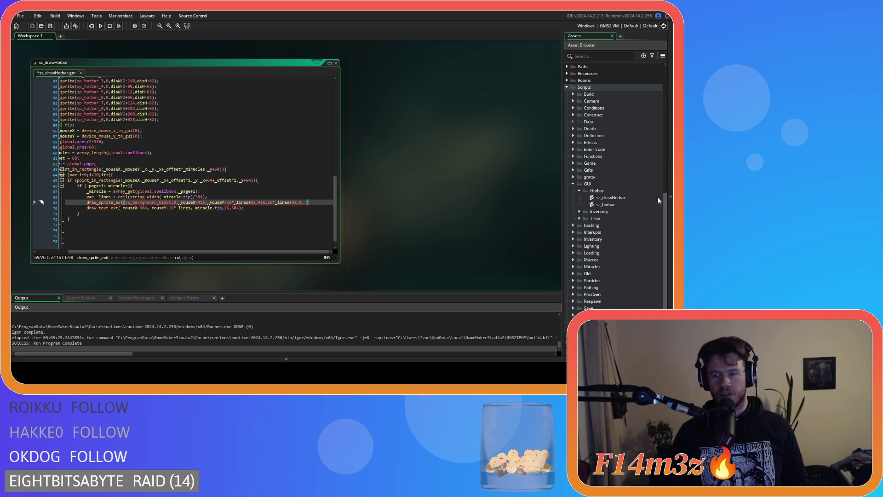
scroll(616, 211, down, 2)
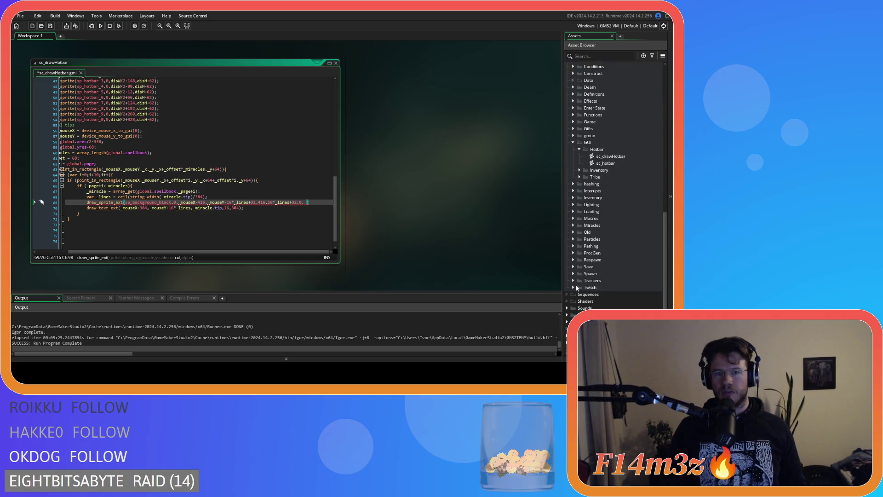
text(c)
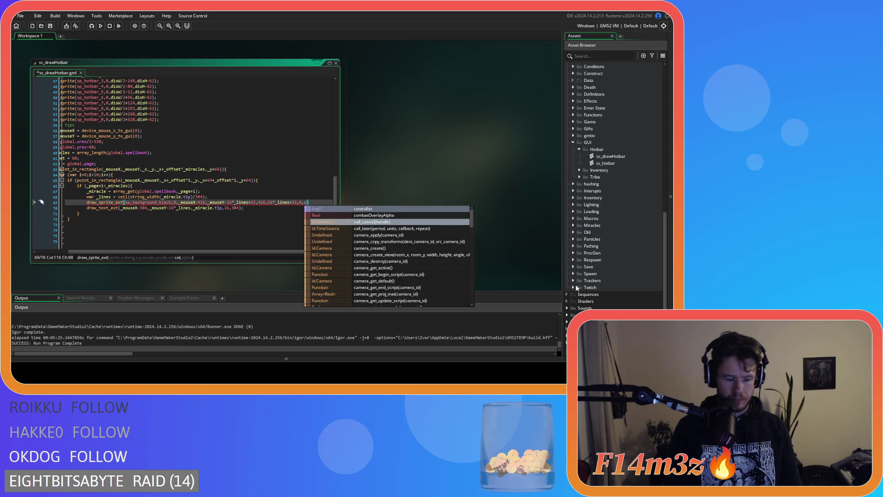
text(_bl)
key(Return)
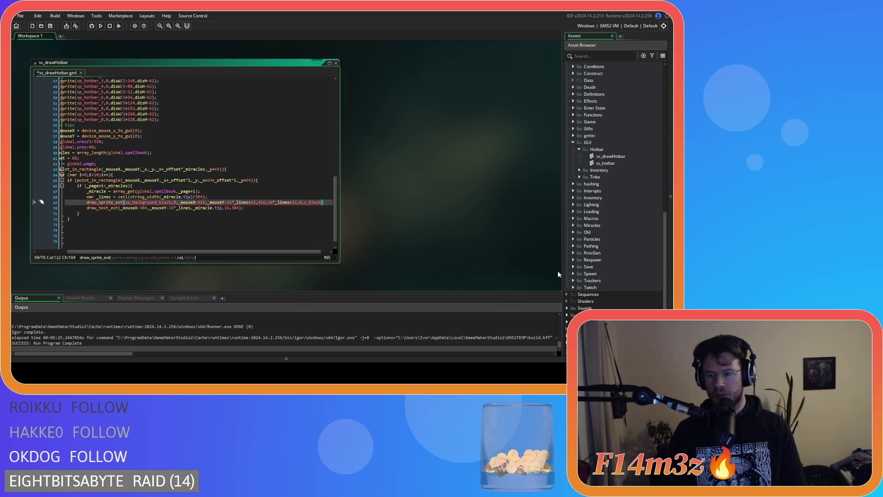
Rename the sp_background_black sprite in the Tooltip folder to sp_background
click(567, 315)
scroll(570, 303, down, 5)
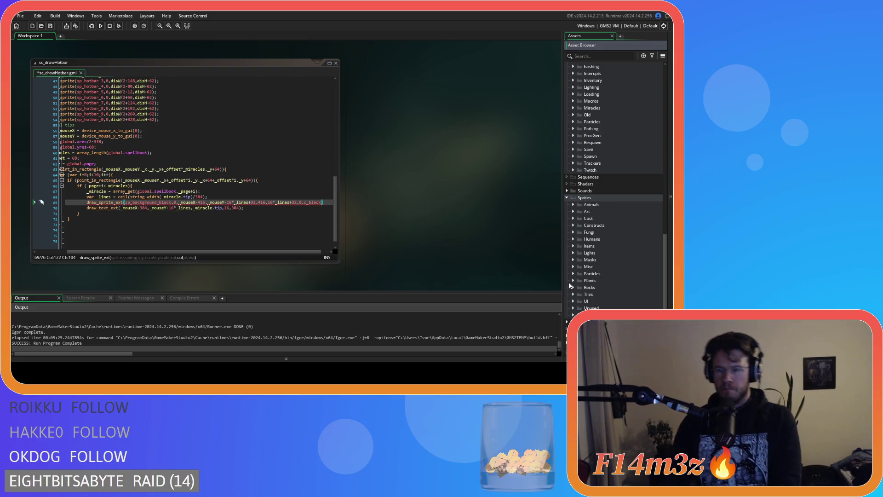
click(573, 301)
scroll(575, 301, down, 2)
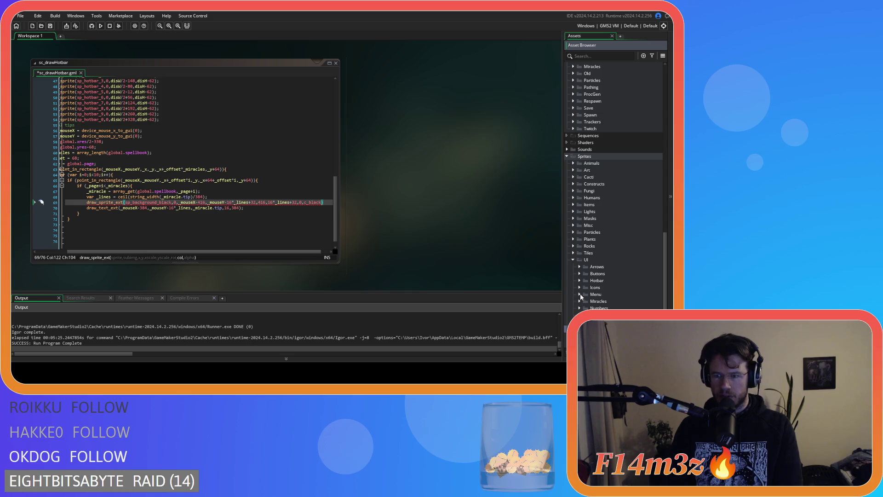
scroll(580, 299, down, 2)
click(579, 294)
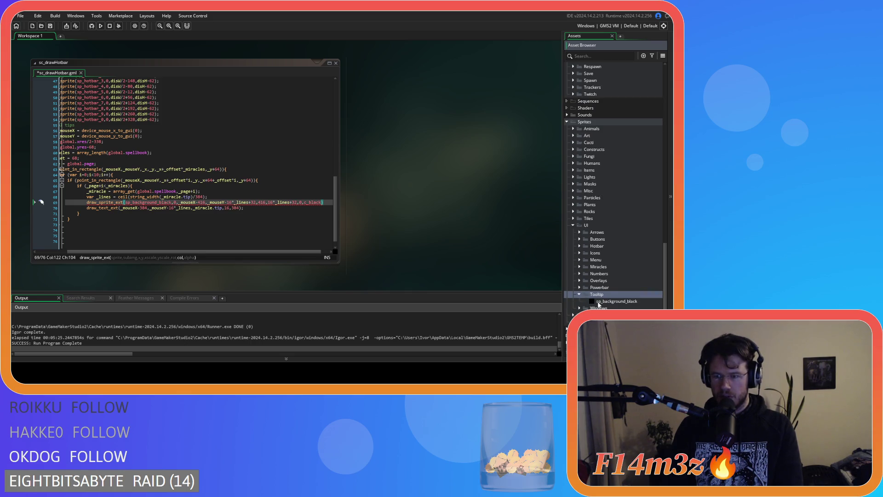
double_click(599, 301)
key(BackSpace)
key(BackSpace)
key(BackSpace)
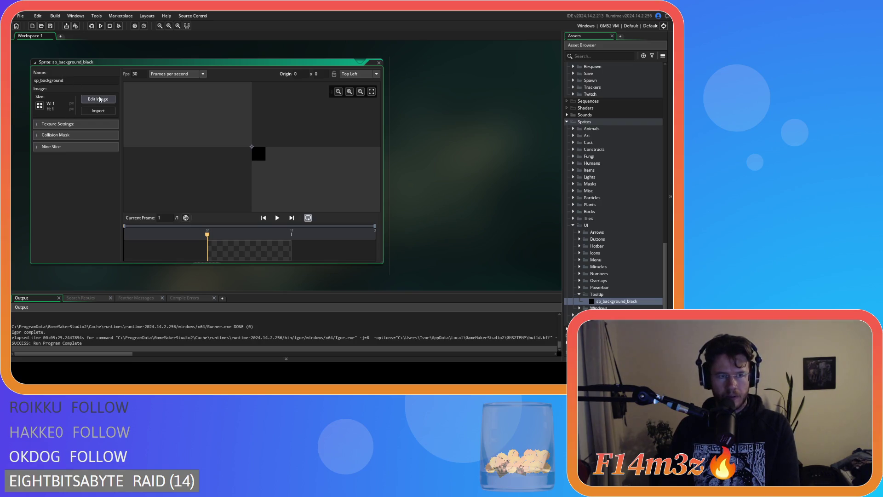
Fill the sprite's single pixel white and close the image editor
click(98, 99)
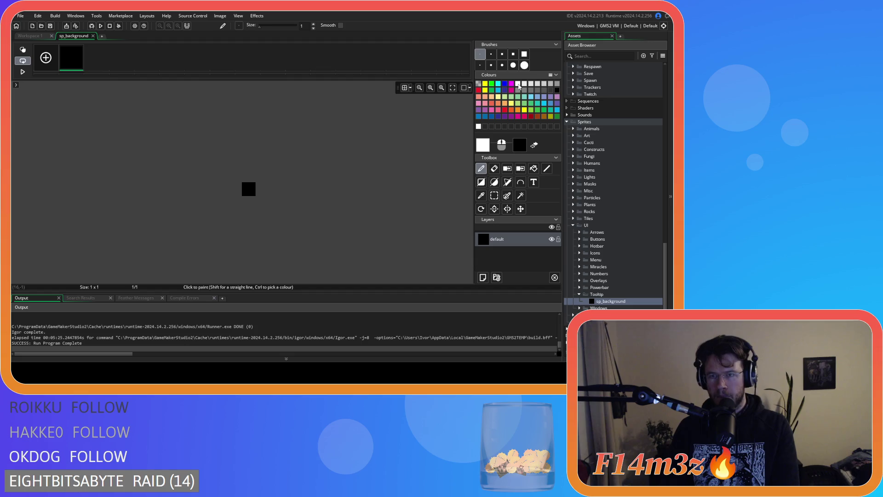
click(533, 169)
click(251, 189)
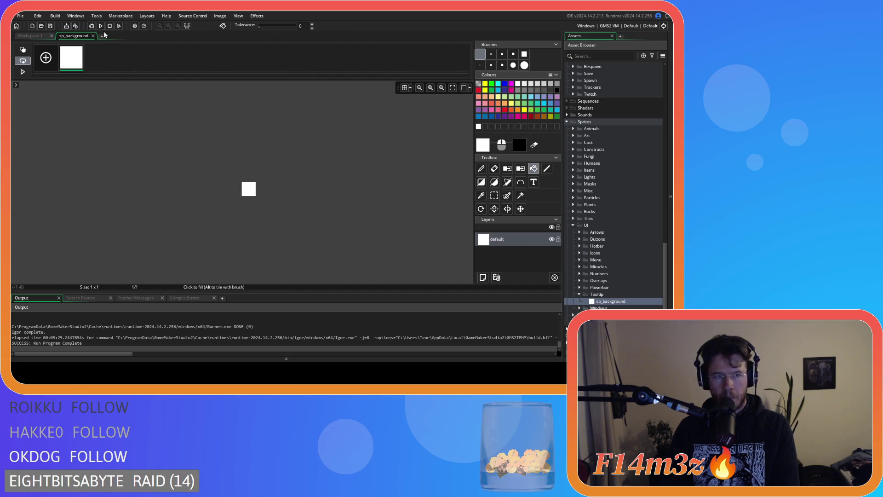
click(93, 36)
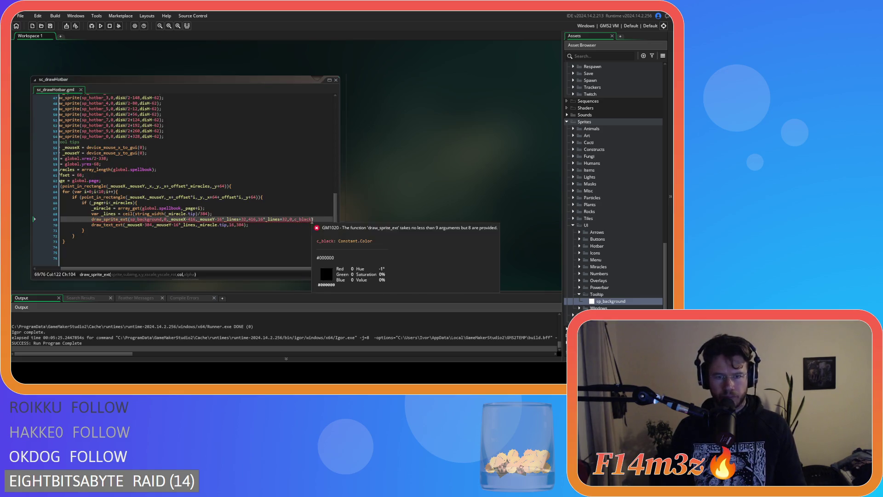
End line 69 with alpha 0.75 and ');', save sc_drawHotbar, and launch the game
click(297, 220)
text(,)
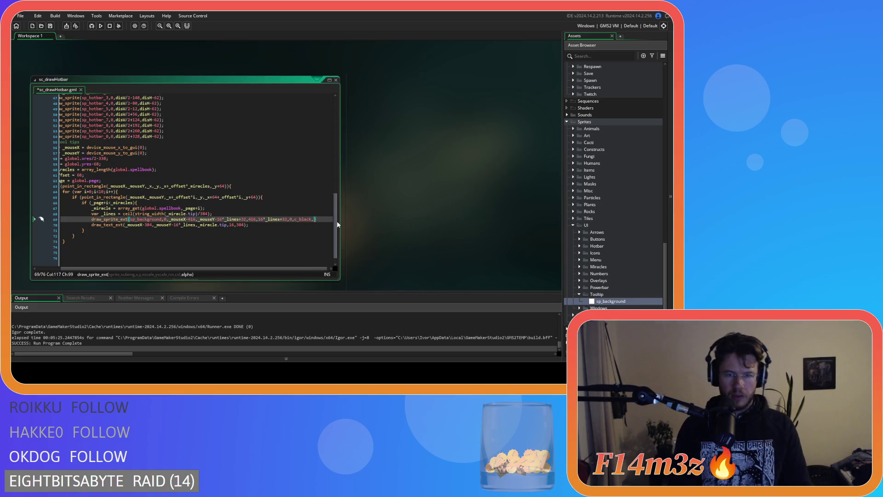
text(0.75)
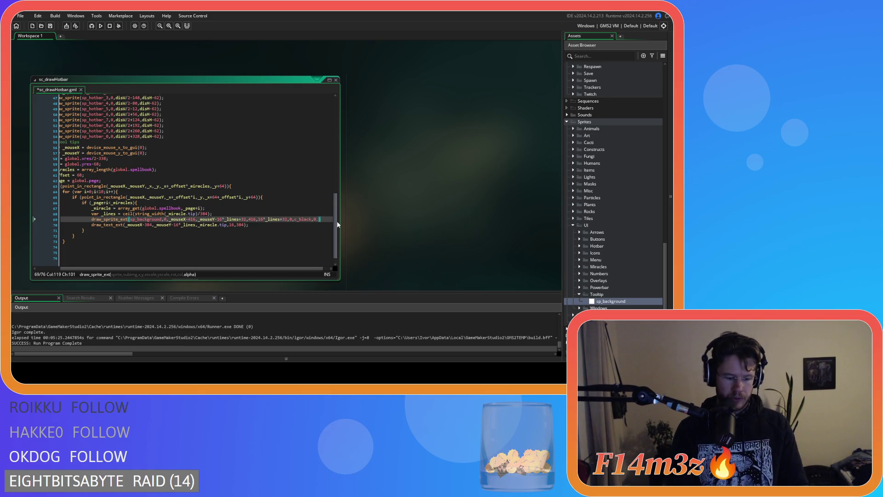
text())
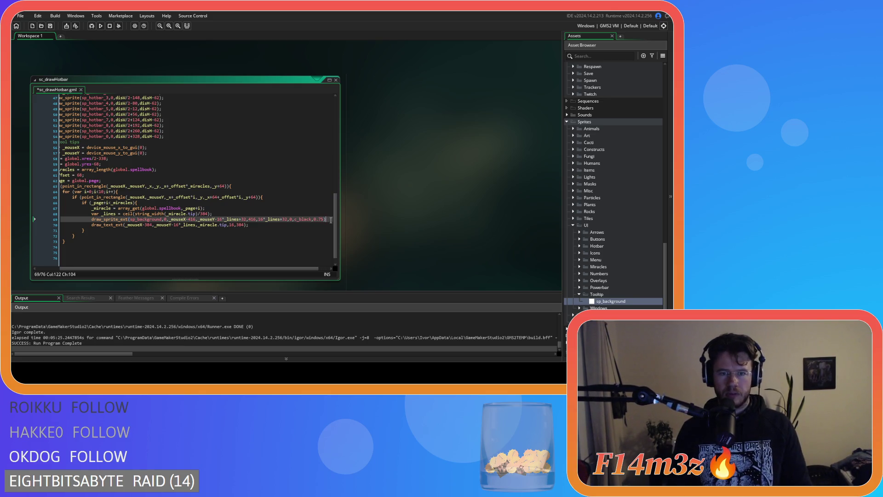
text(;)
key(ctrl+s)
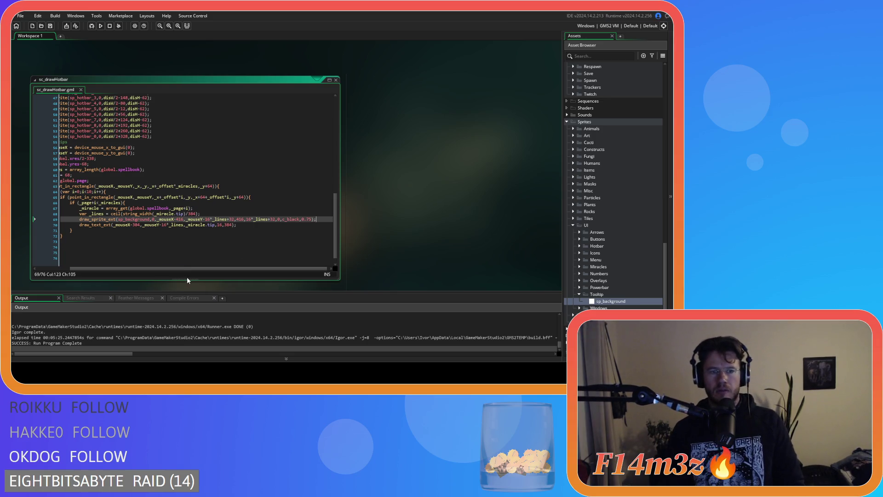
scroll(130, 258, left, 3)
key(F5)
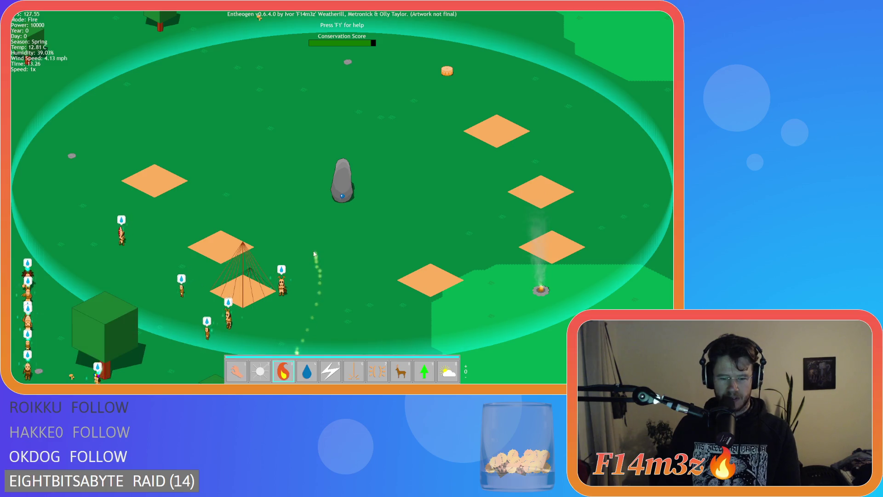
key(Escape)
click(341, 205)
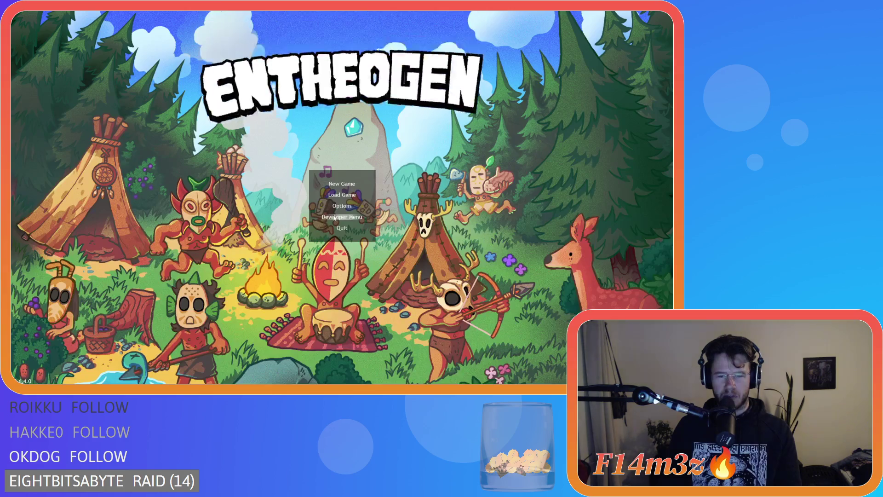
click(342, 228)
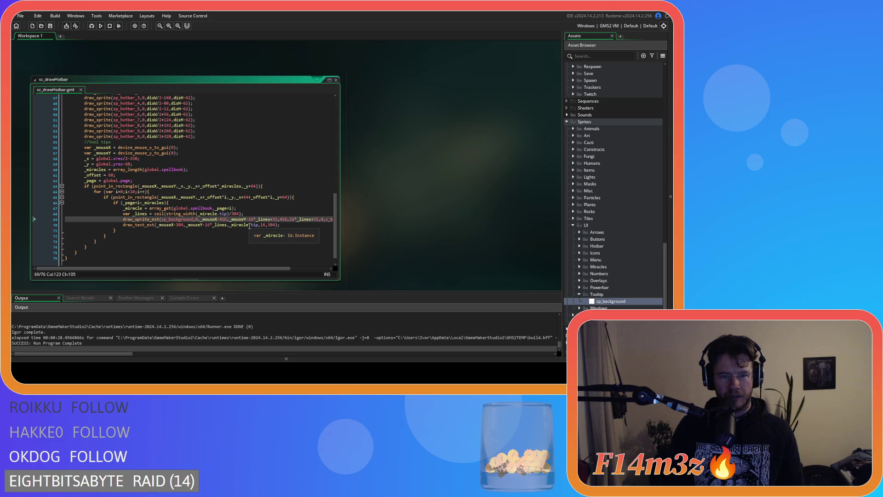
Bracket the background's y as _mouseY-(16*_lines+32) and run the game to see the tooltip box
click(248, 220)
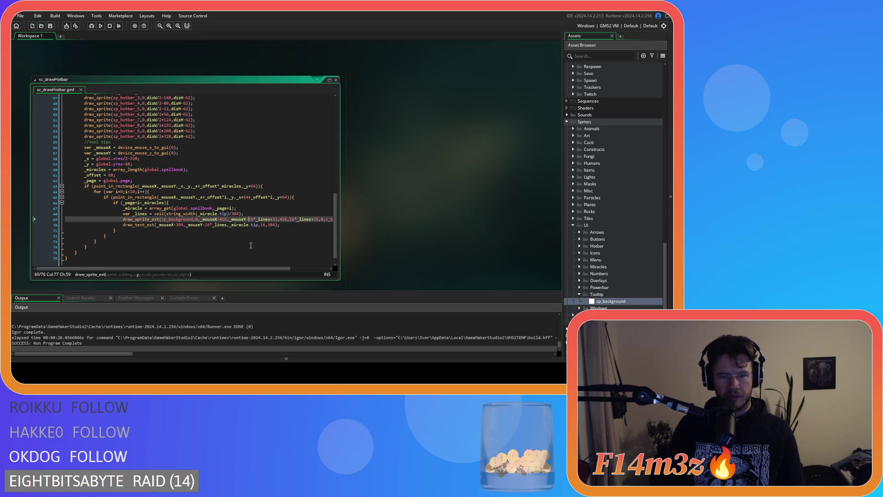
text(()
click(279, 219)
text())
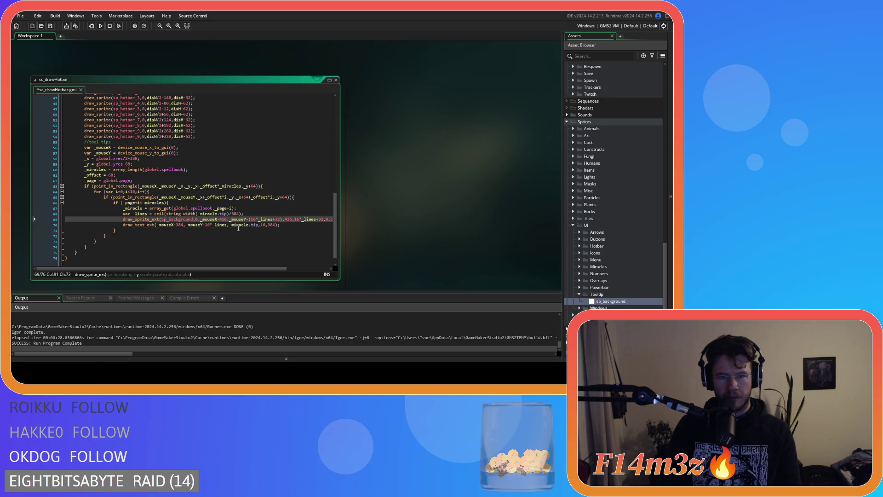
key(F5)
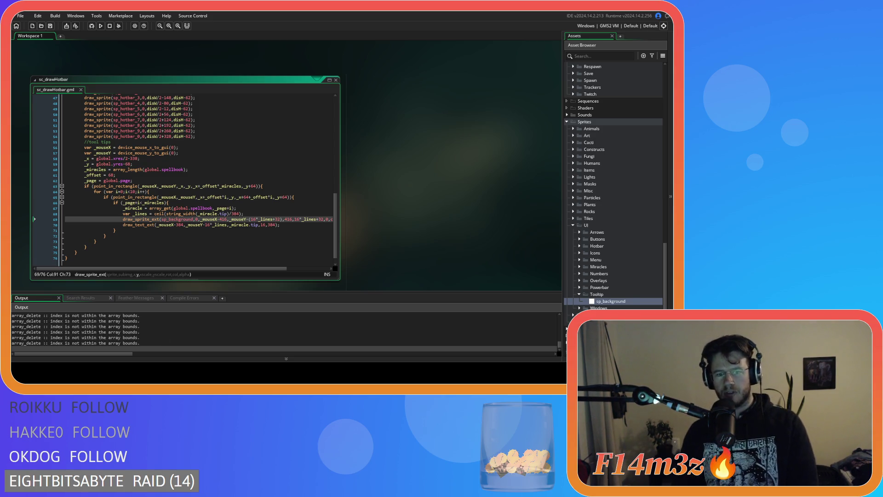
key(alt+Tab)
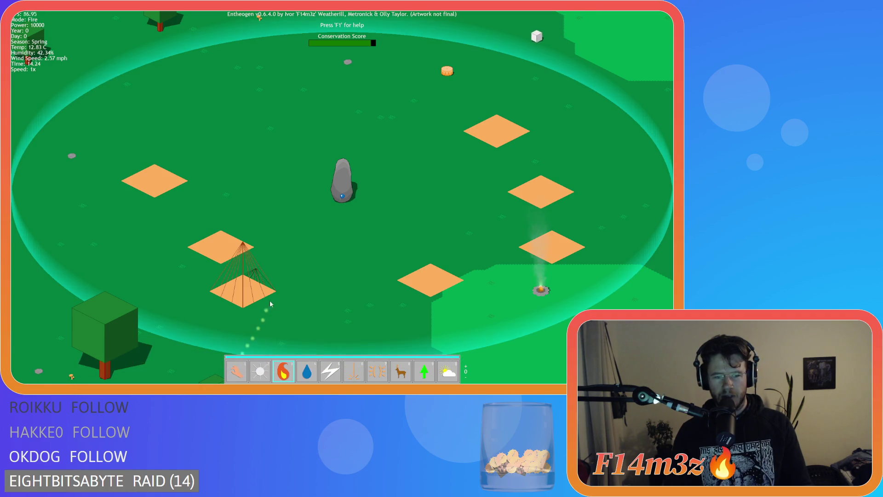
Quit the Entheogen test run and place the caret at the end of line 68 in sc_drawHotbar
key(1)
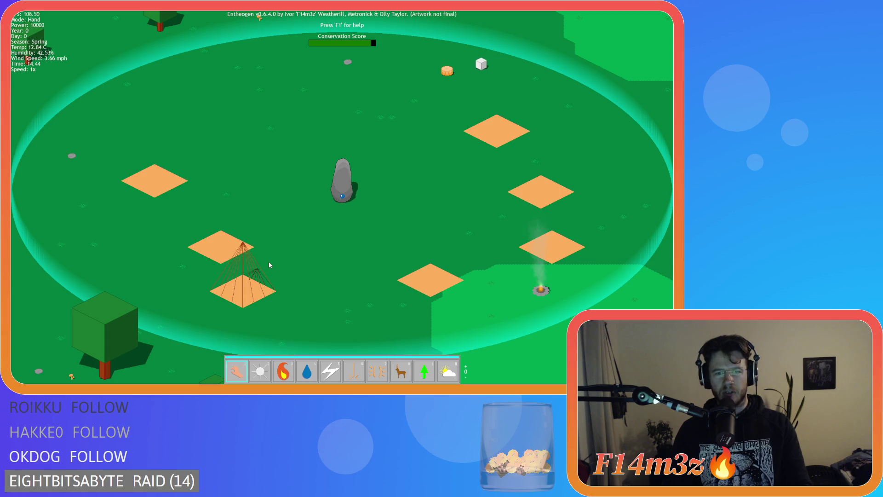
key(Escape)
key(y)
click(223, 213)
click(246, 214)
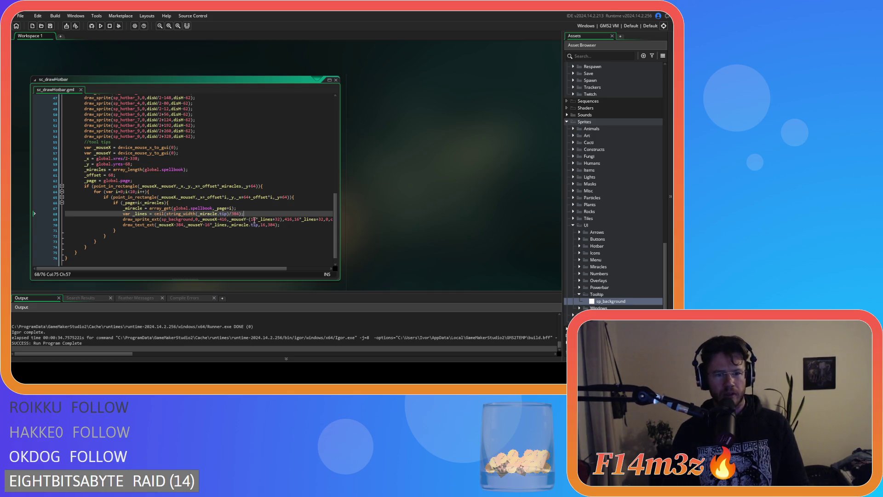
click(295, 225)
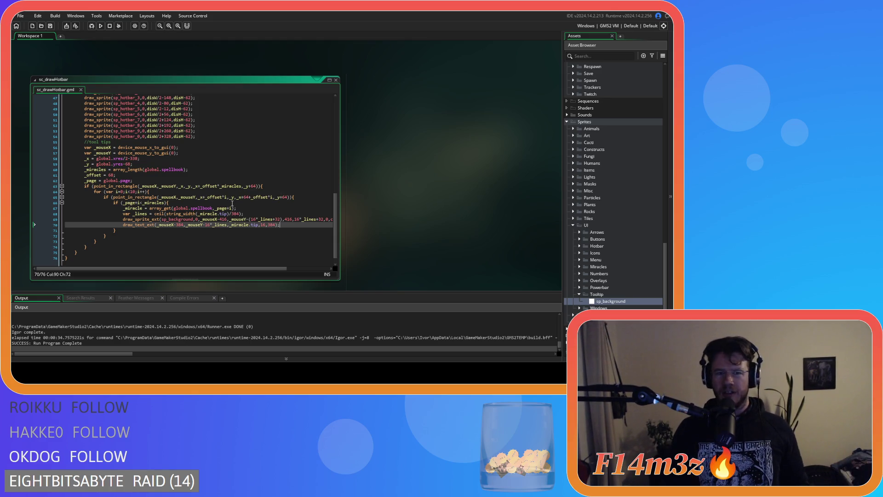
click(282, 219)
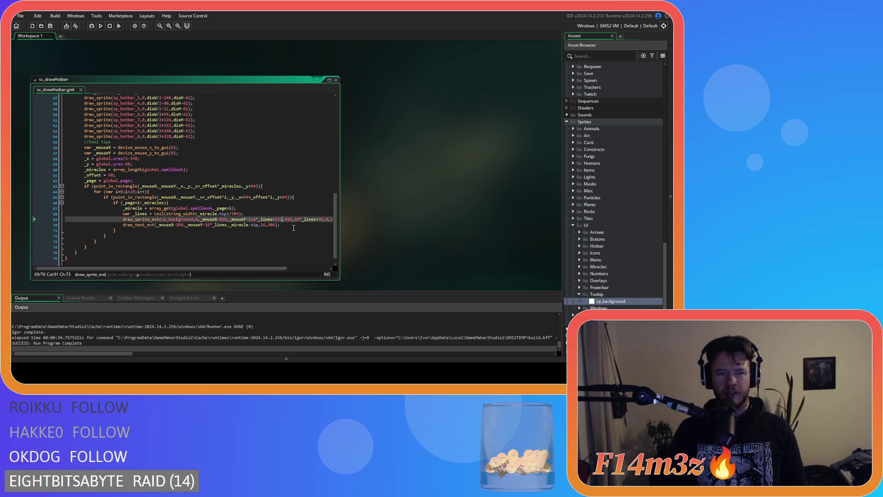
drag(265, 266, 307, 267)
click(250, 226)
drag(246, 270, 203, 269)
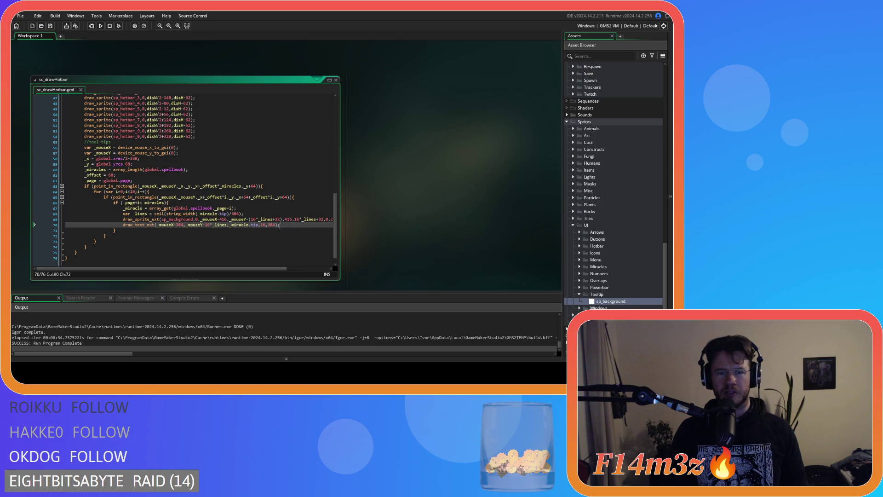
mouse_move(227, 269)
mouse_down()
mouse_move(287, 271)
mouse_move(223, 260)
mouse_up()
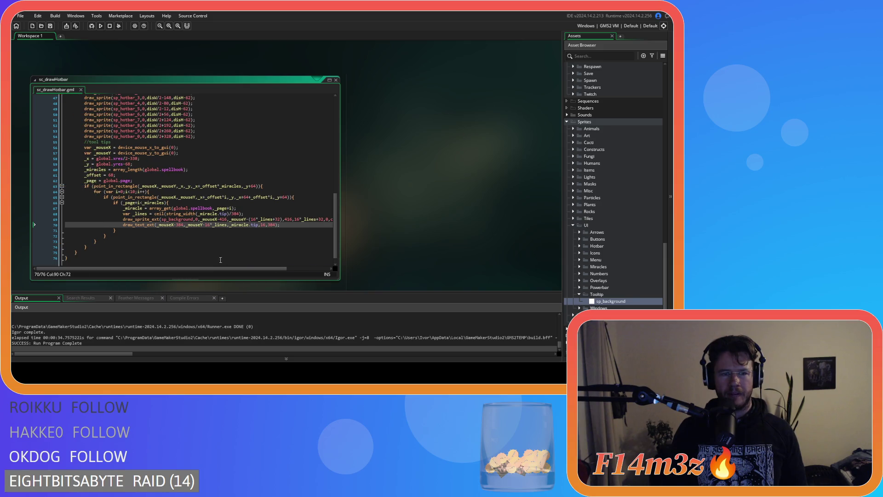
click(175, 225)
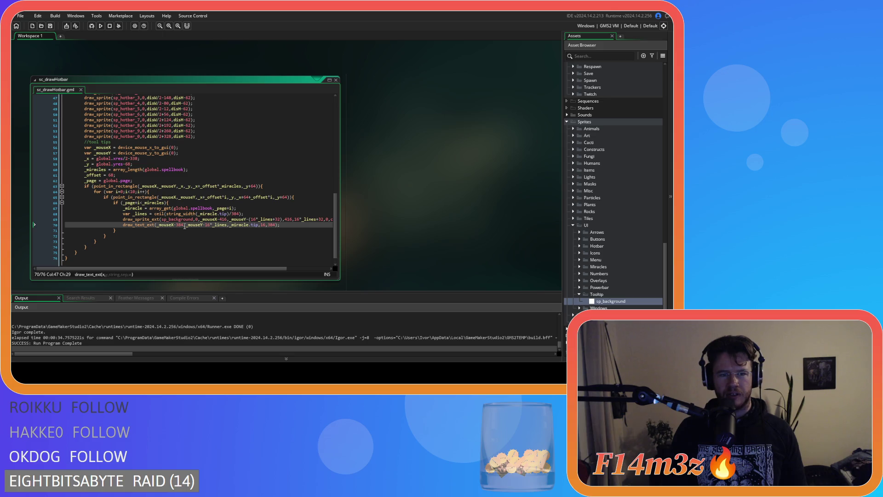
Move the tip text to _mouseX-400, _mouseY-16-(16*_lines), then save and rebuild
double_click(180, 225)
text(400)
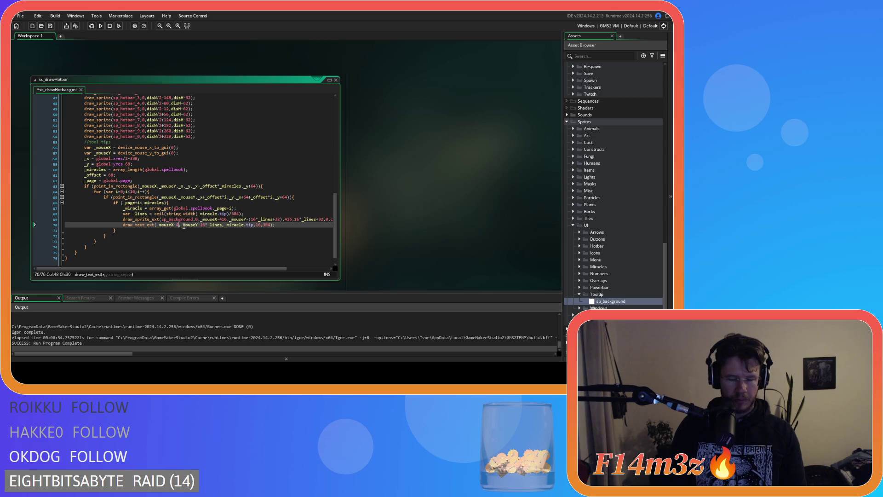
click(205, 225)
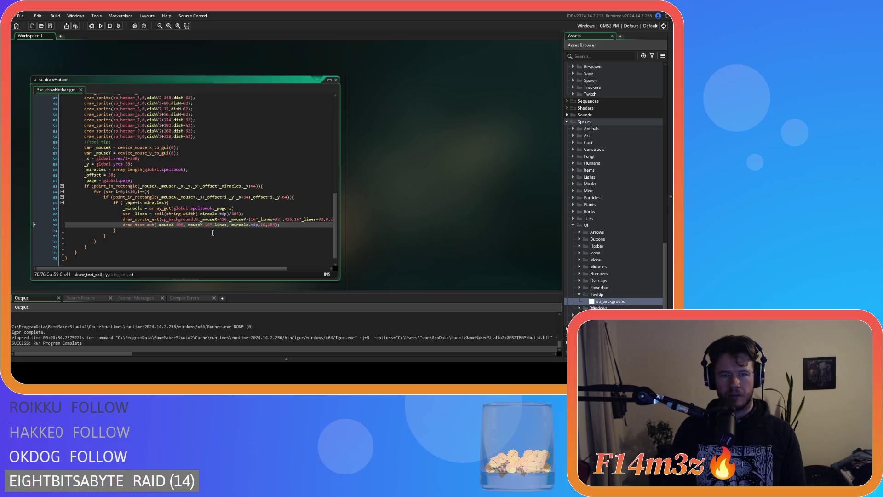
text(()
click(228, 224)
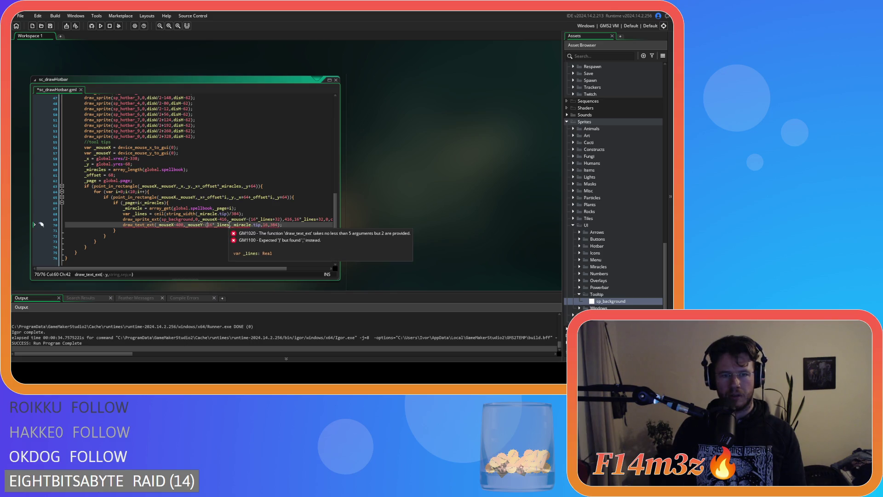
text())
click(204, 225)
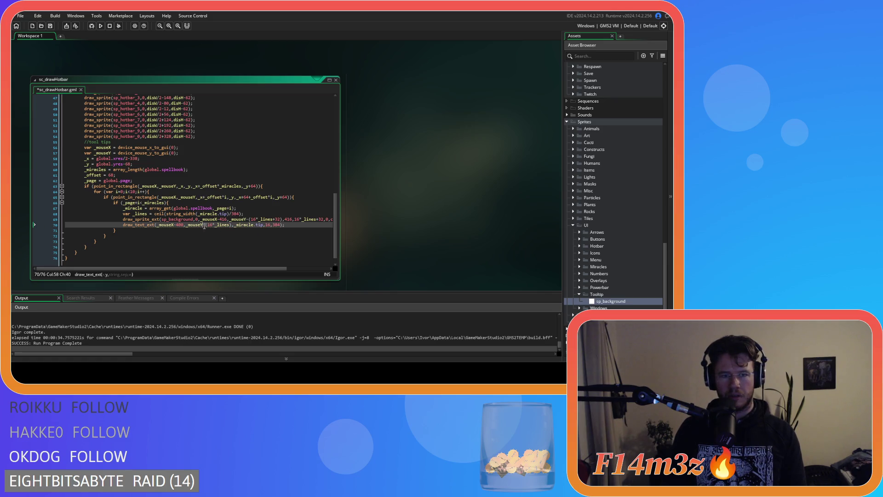
text(16-)
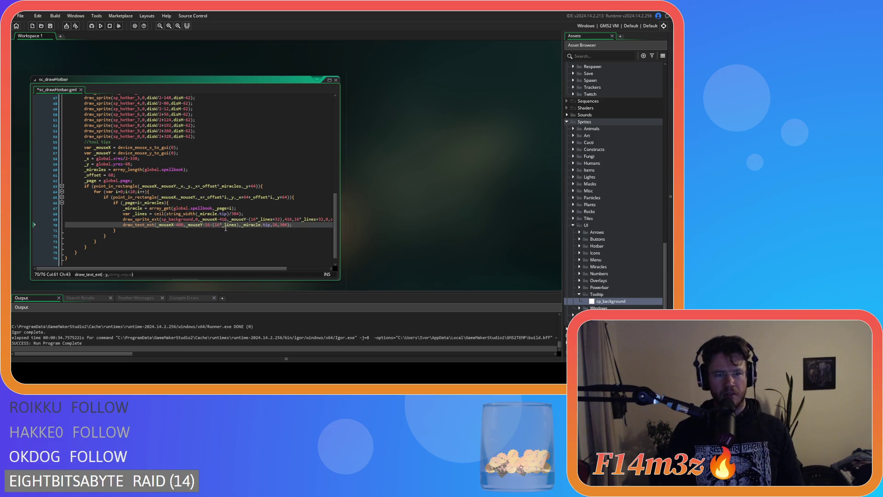
key(ctrl+s)
click(298, 224)
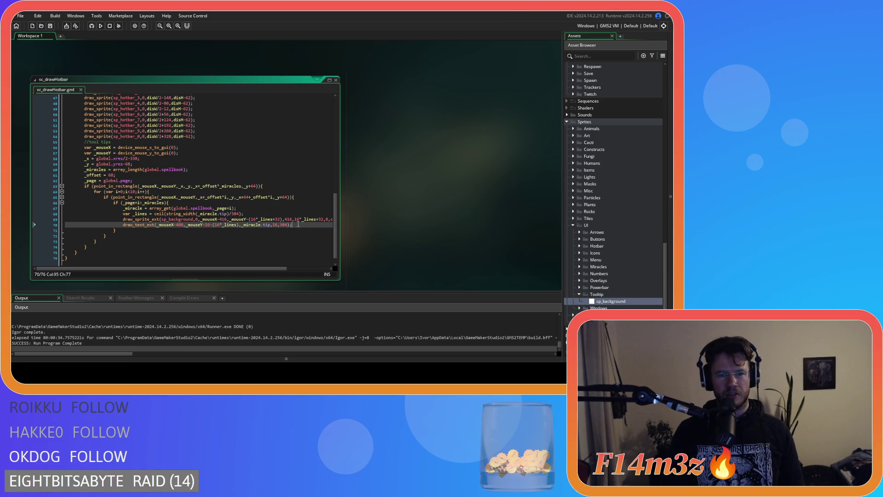
key(F5)
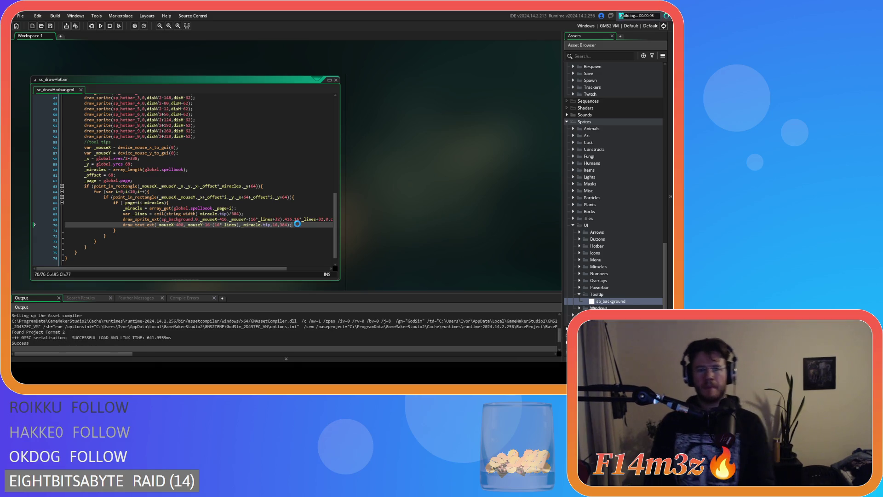
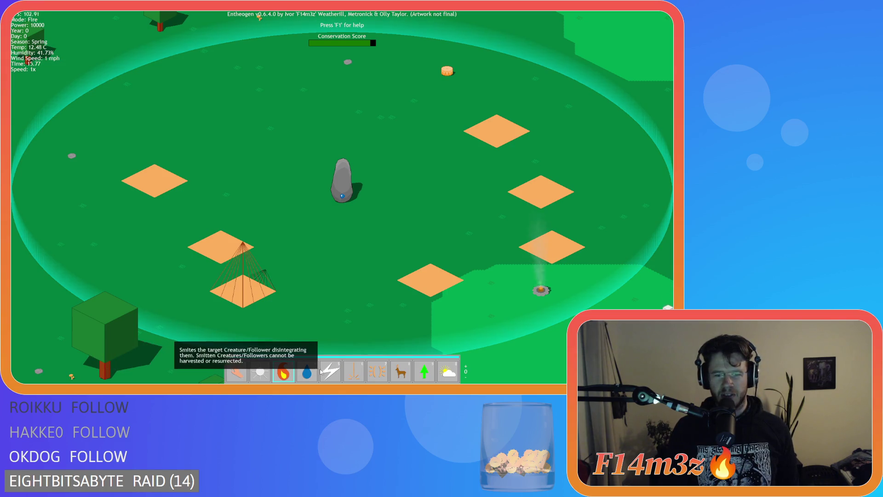
Scroll the hotbar to its second page of tools, then ask the game to quit
scroll(316, 373, up, 1)
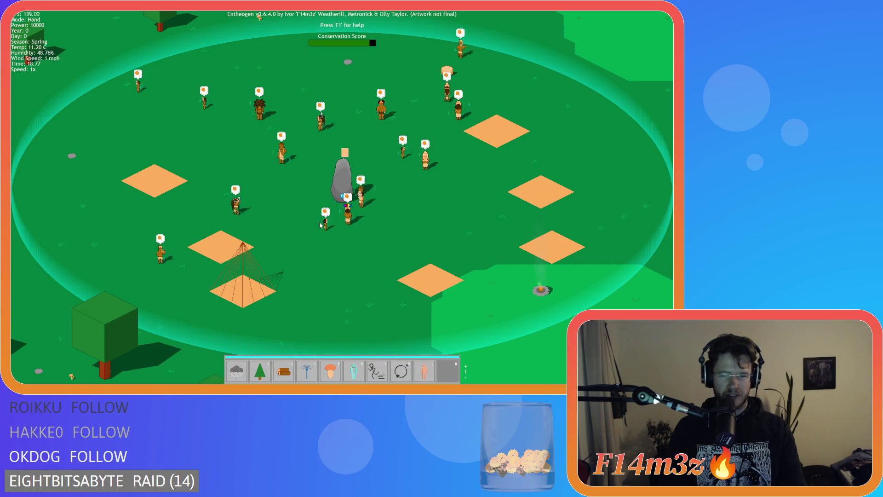
key(Escape)
Confirm quitting the game and change the tooltip background offset from 32 to 80
key(y)
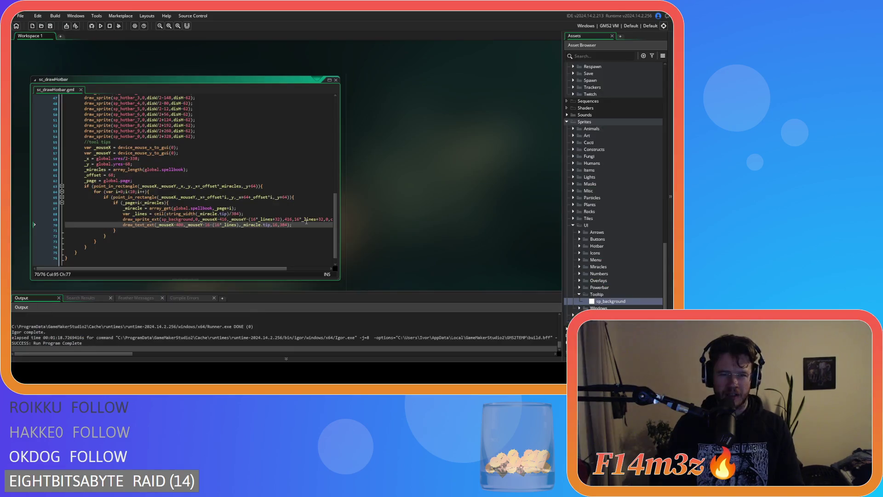
click(244, 219)
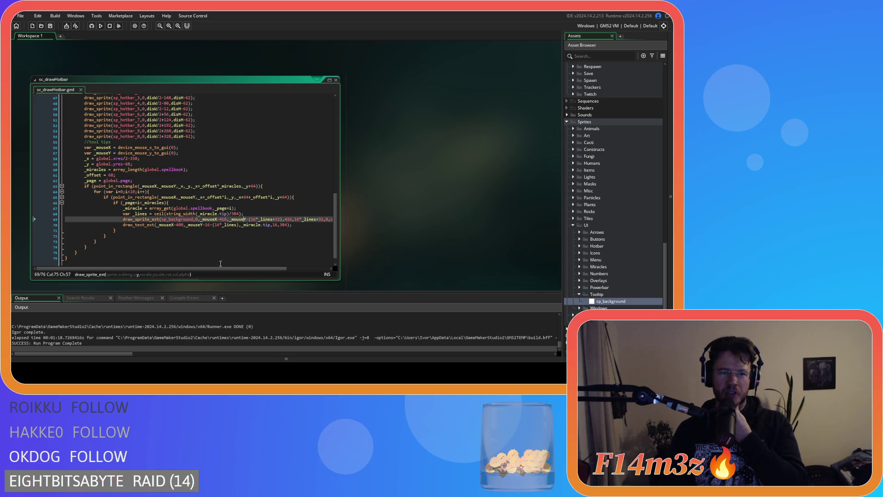
drag(224, 268, 245, 269)
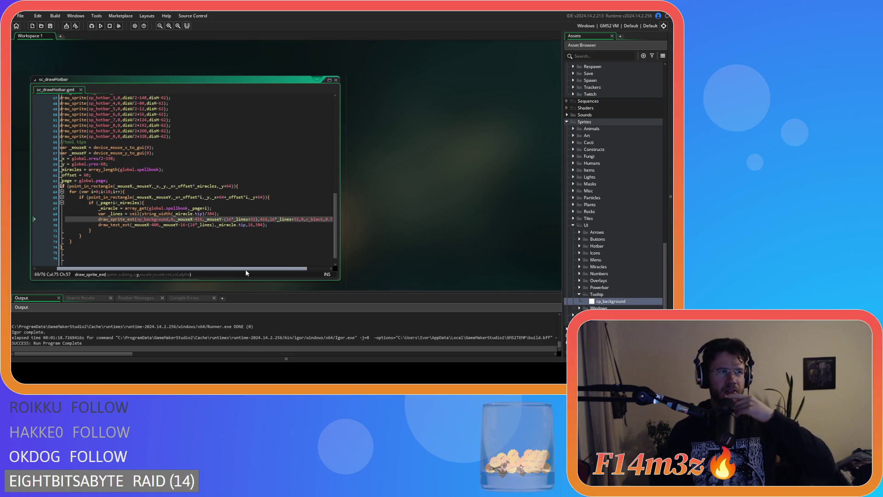
drag(246, 272, 259, 272)
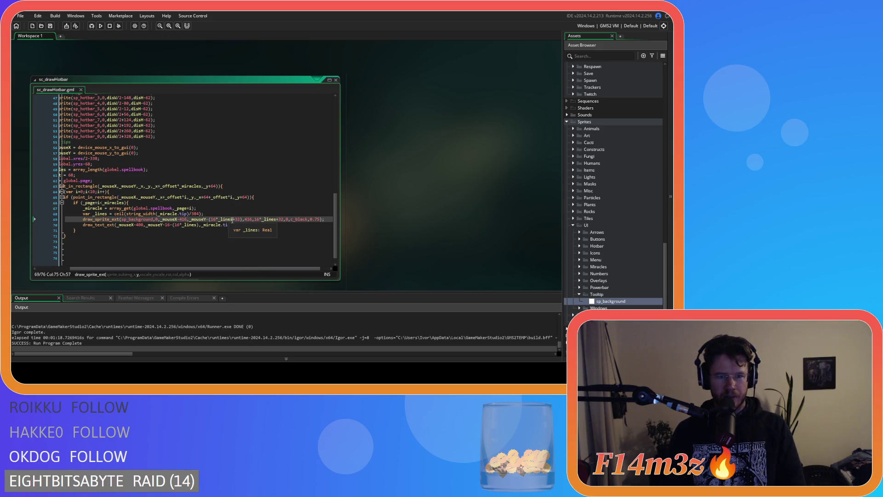
double_click(236, 219)
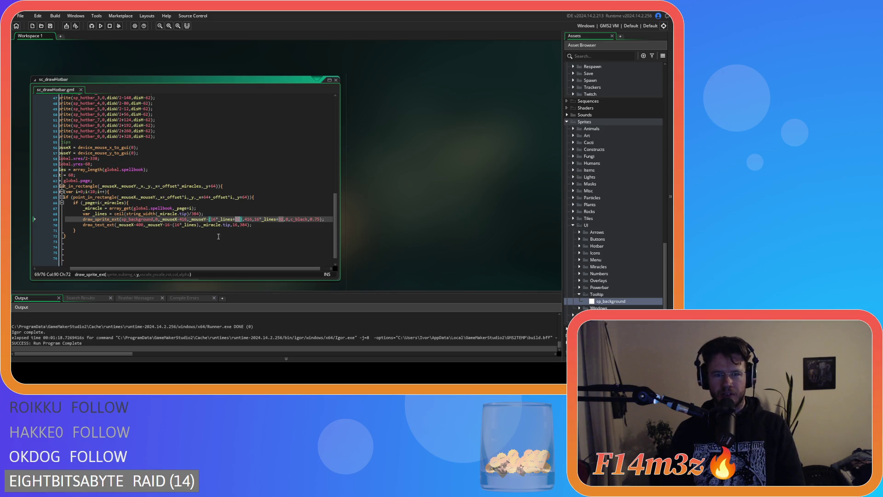
click(235, 219)
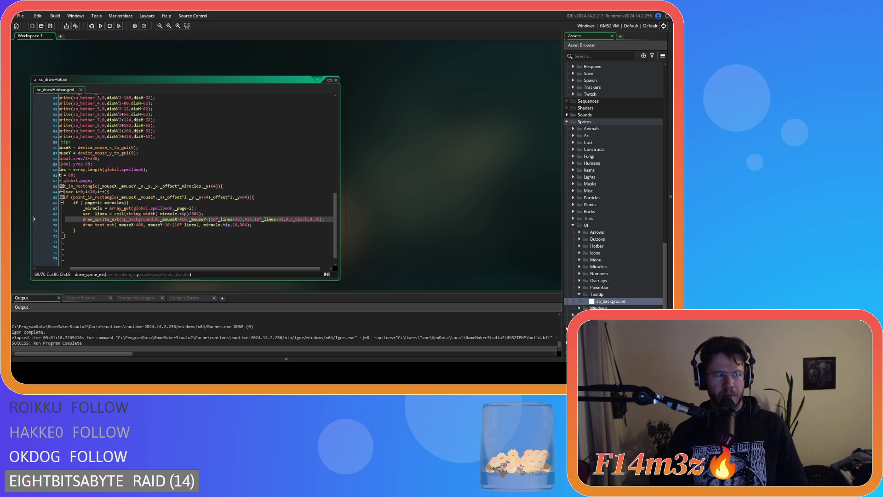
click(208, 224)
double_click(238, 219)
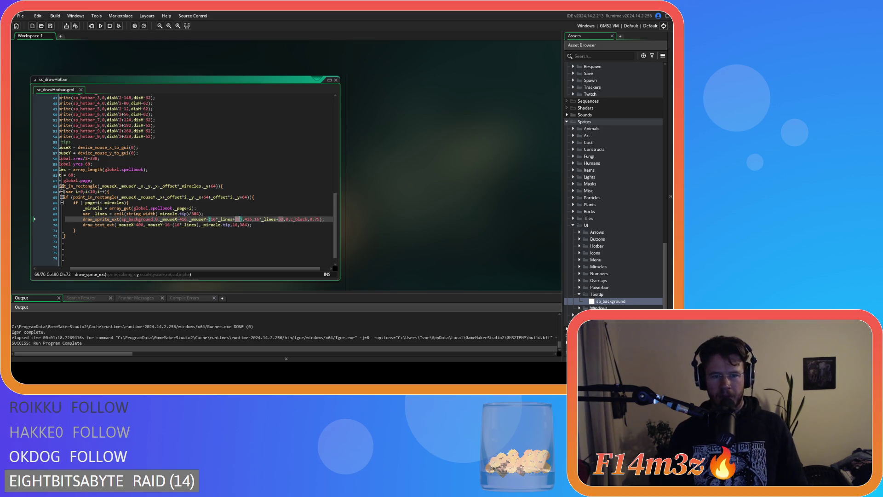
text(80)
Duplicate the draw_text_ext description line on line 70 beneath itself
click(270, 228)
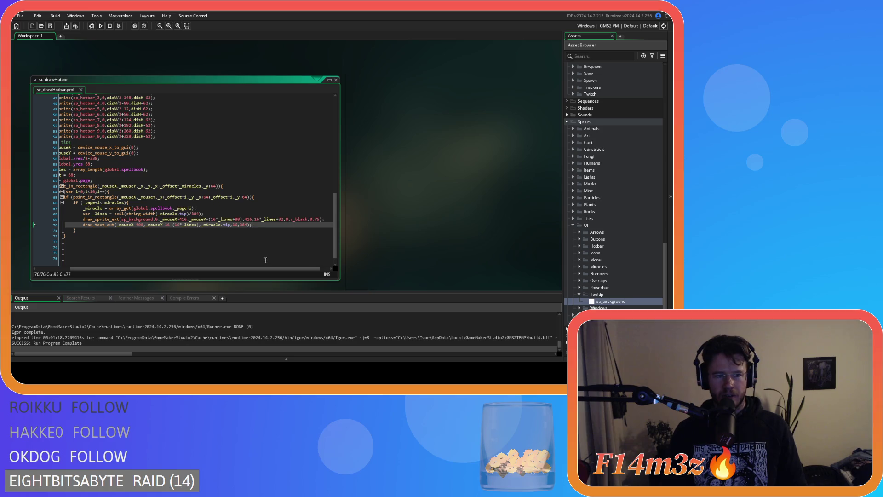
key(ctrl+d)
click(257, 226)
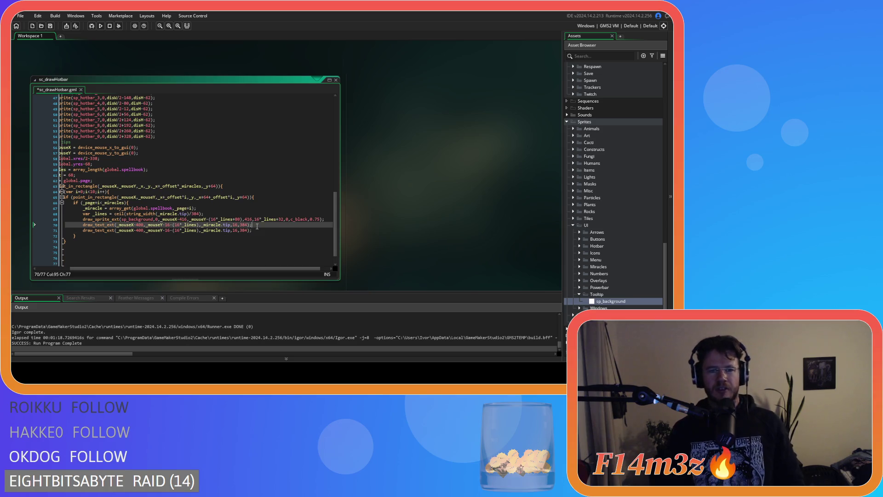
Make the first text line draw _miracle.name instead of the tip
mouse_move(211, 230)
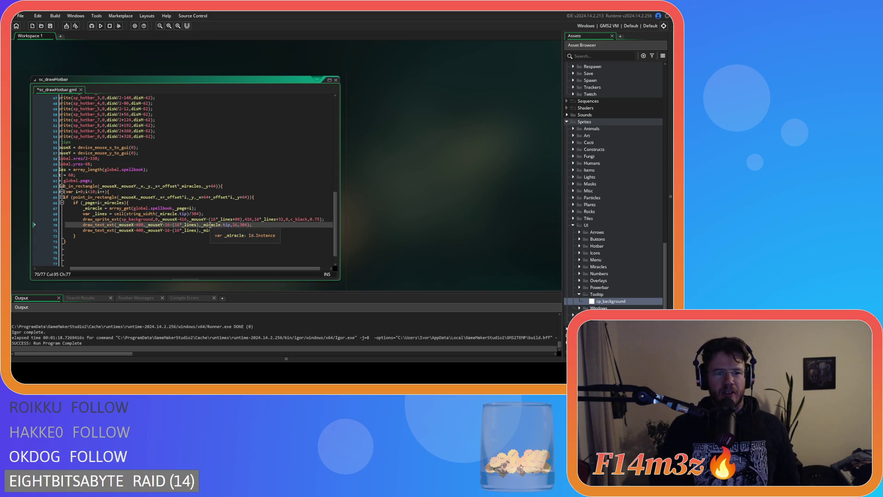
click(225, 225)
key(BackSpace)
key(BackSpace)
key(BackSpace)
text(name)
click(252, 225)
click(234, 224)
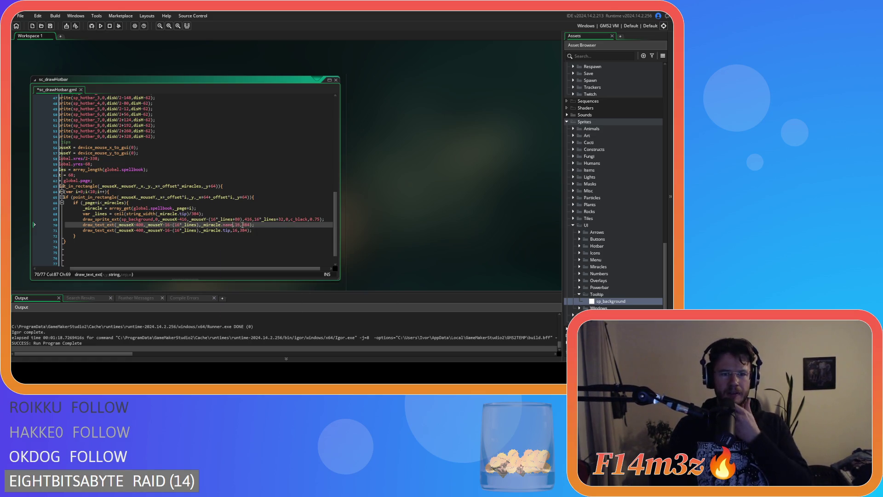
key(Left)
key(Left)
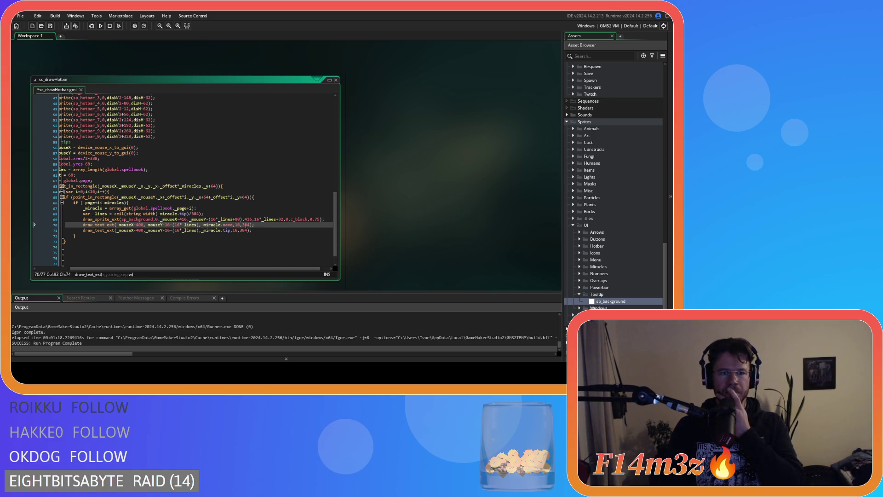
Change that line to plain draw_text, removing the 16,384 arguments
click(114, 225)
key(BackSpace)
key(BackSpace)
key(BackSpace)
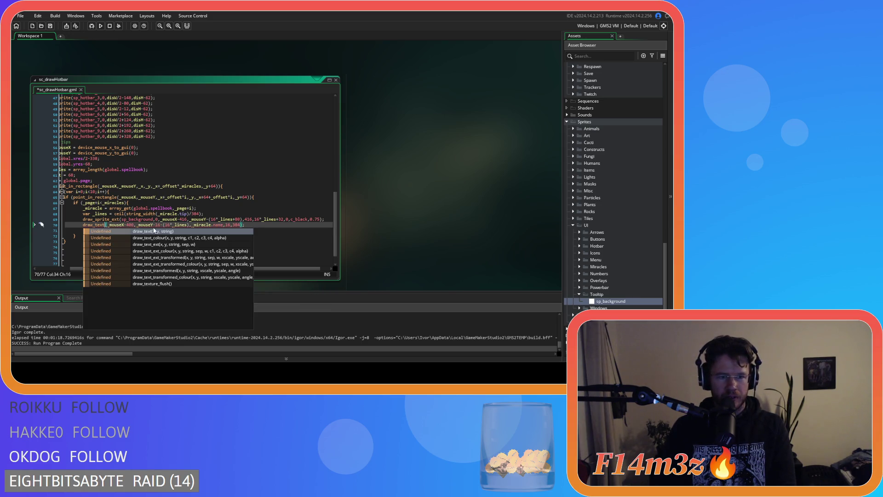
click(215, 221)
click(240, 224)
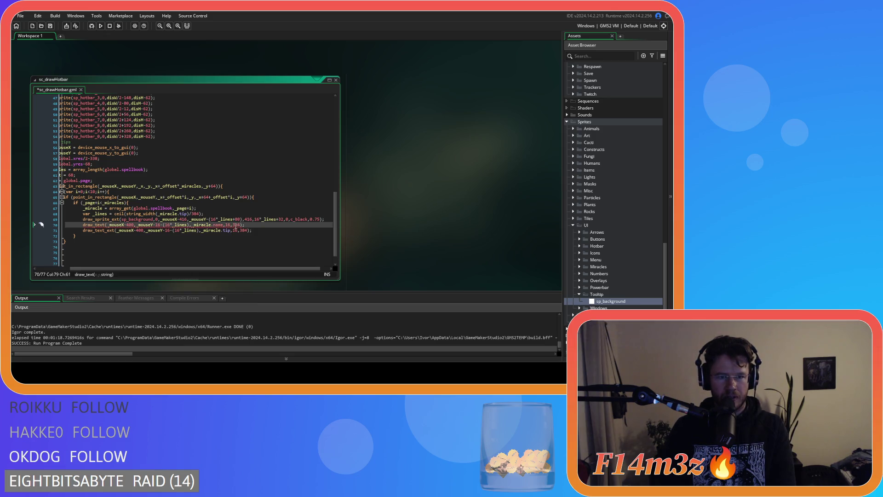
key(BackSpace)
key(BackSpace)
key(BackSpace)
click(226, 226)
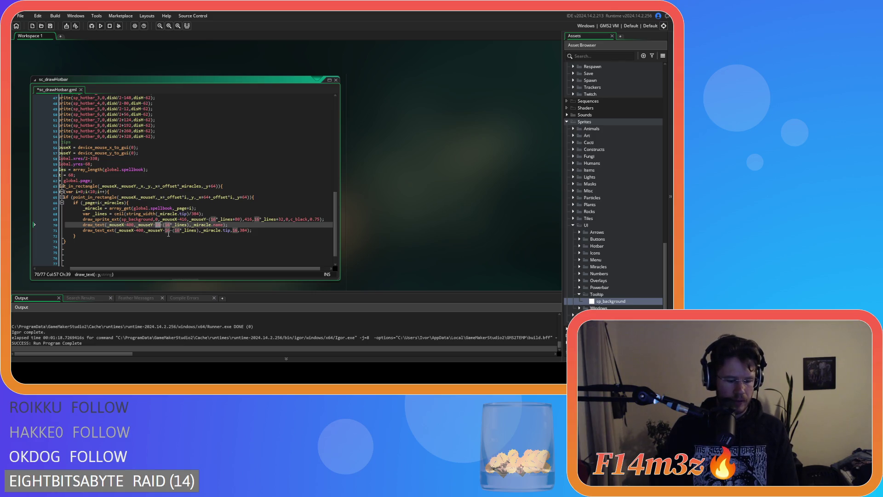
text(4)
Save the sc_drawHotbar script and start a test build with F5
click(261, 230)
key(ctrl+s)
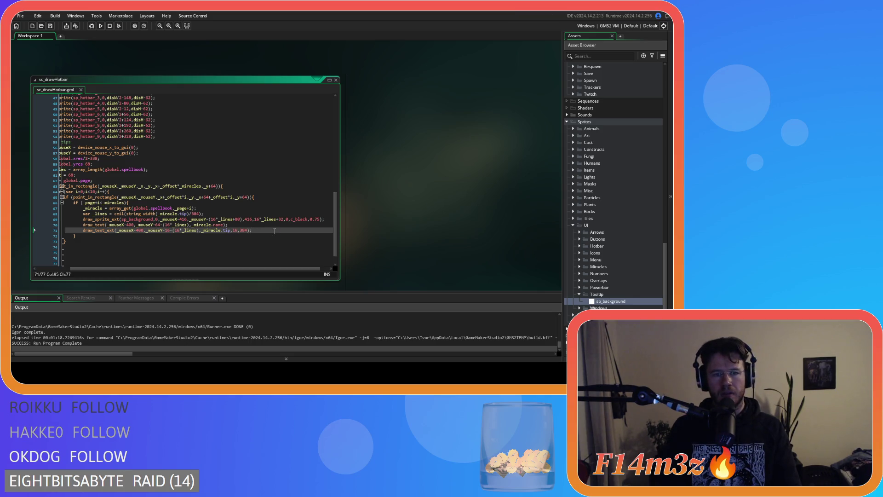
key(F5)
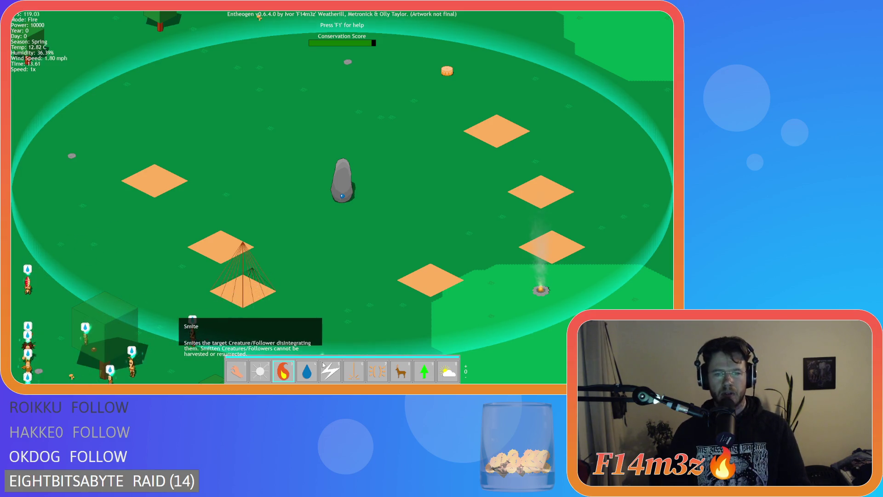
Quit the test run after checking the Smite tooltip shows its name
key(Escape)
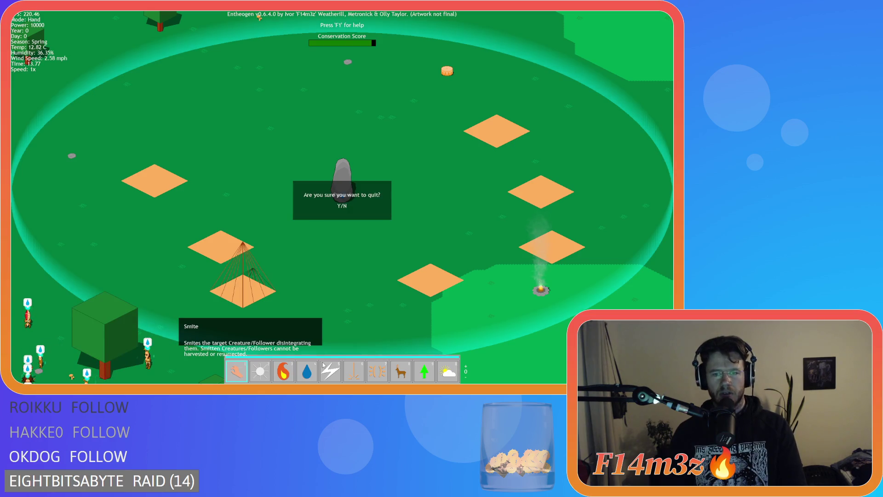
key(y)
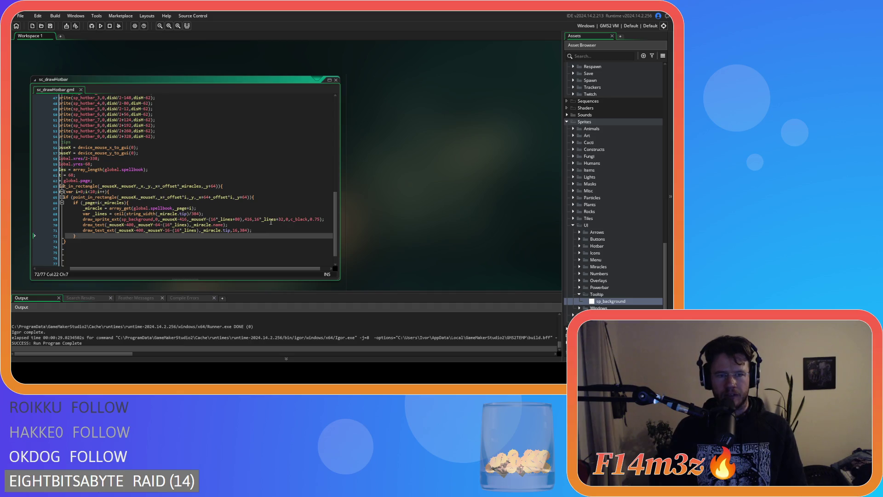
Set the tooltip background height to 16*_lines+96, rebuild, and switch to the game
click(249, 220)
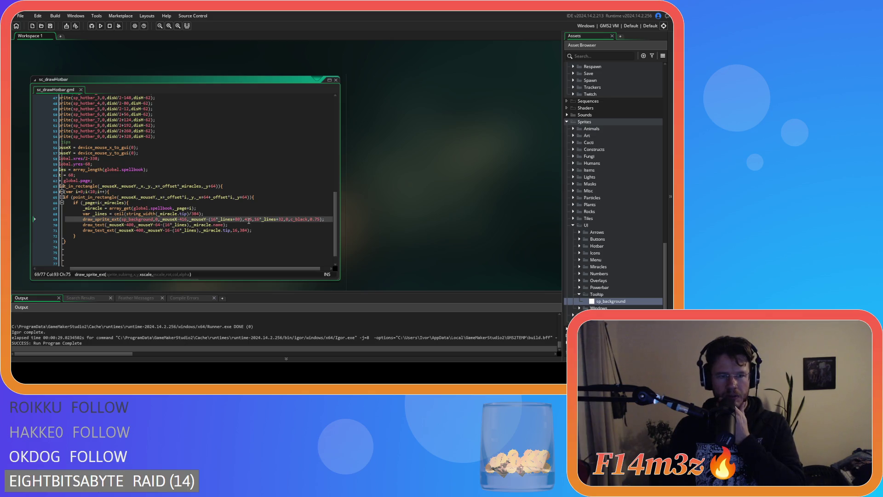
click(280, 220)
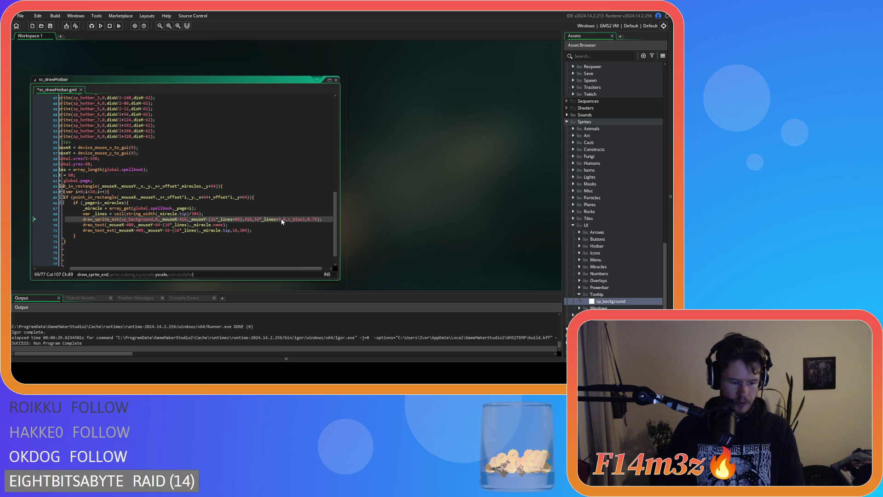
text(6)
click(301, 227)
key(F5)
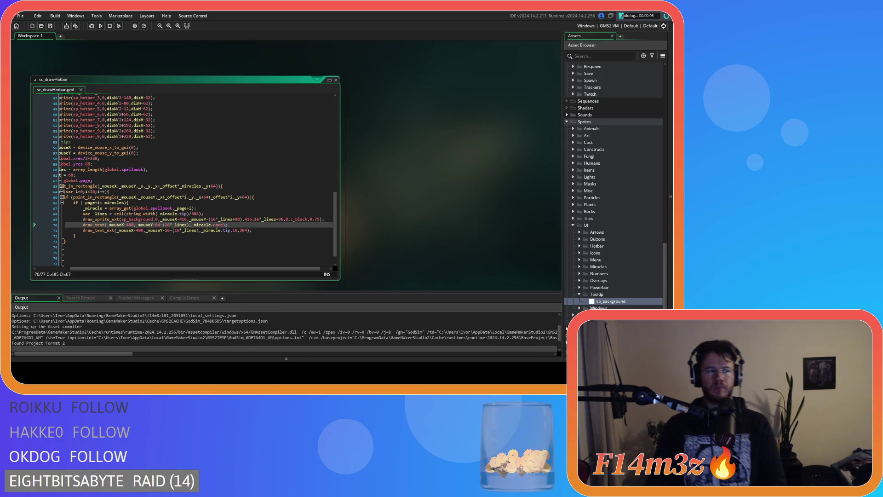
click(261, 230)
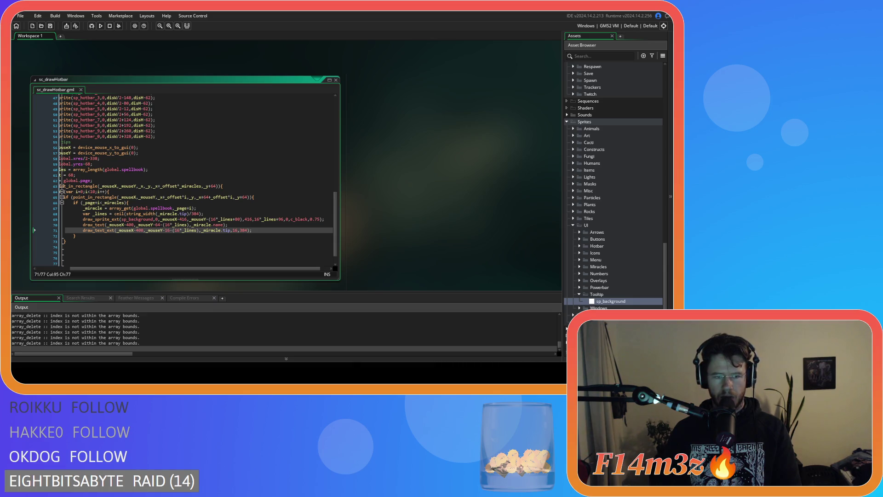
key(alt+Tab)
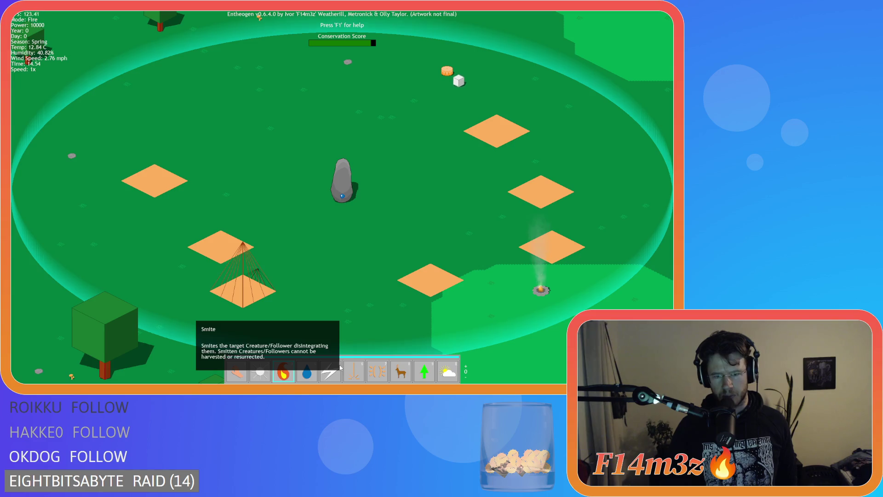
Switch back to Hand mode and quit the test run to the code editor
key(1)
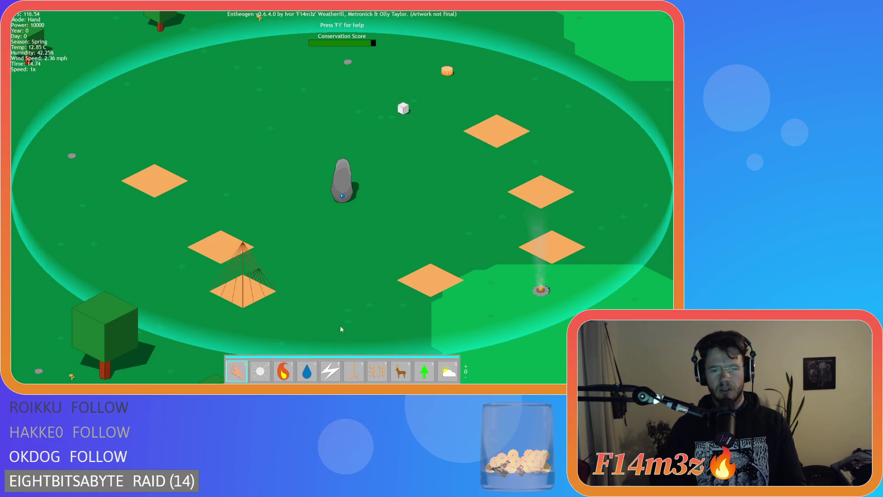
key(Escape)
key(Return)
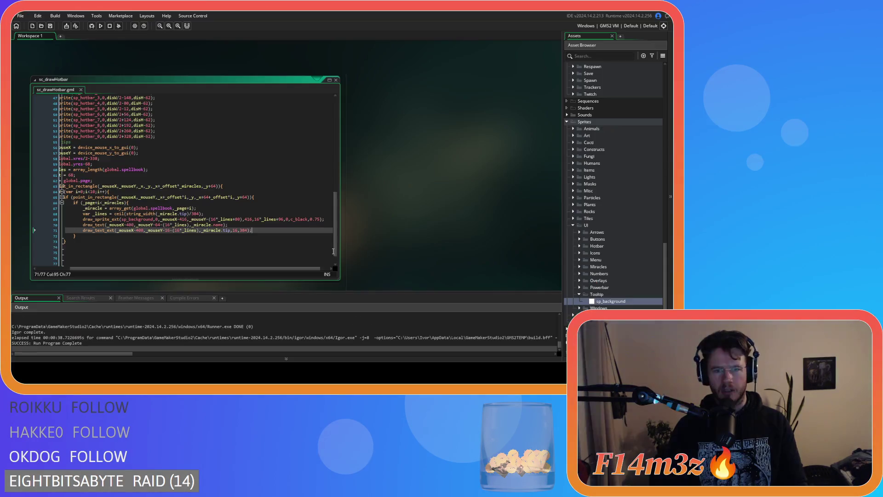
click(280, 219)
Rebuild and run the unchanged project, then bring the game window forward
key(F5)
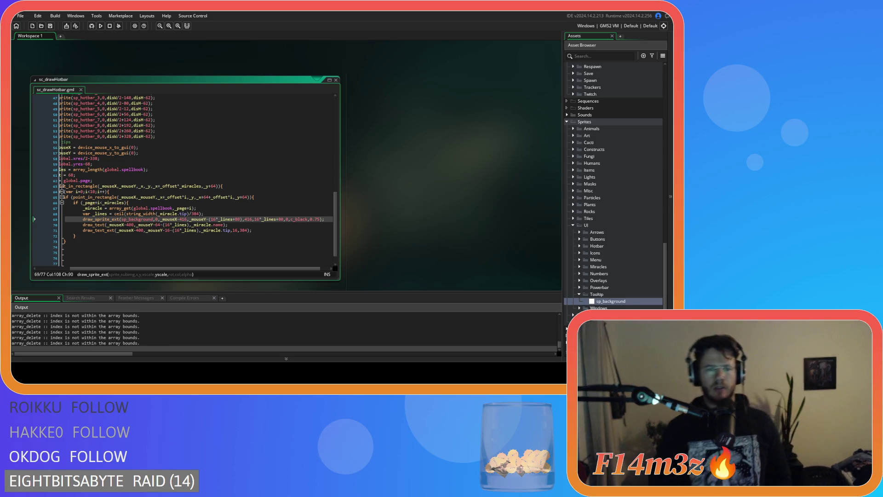
key(alt+Tab)
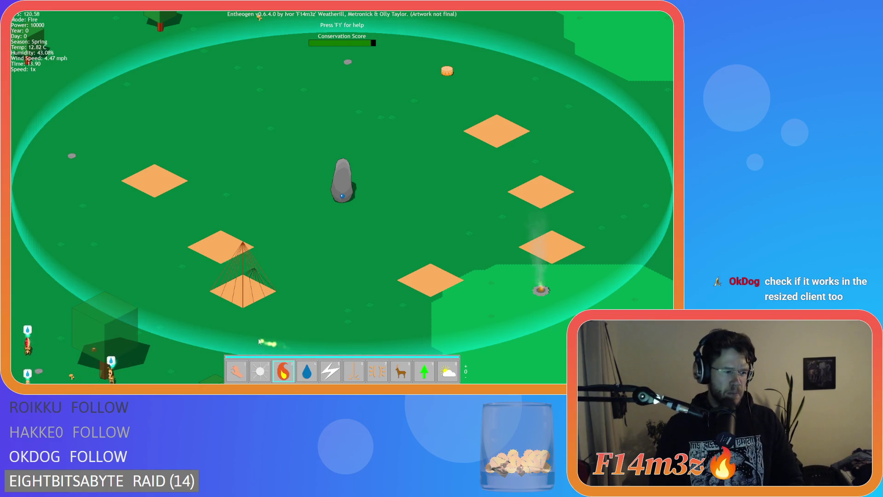
Switch from fire to Hand mode, quit to the title menu, and leave fullscreen
click(204, 301)
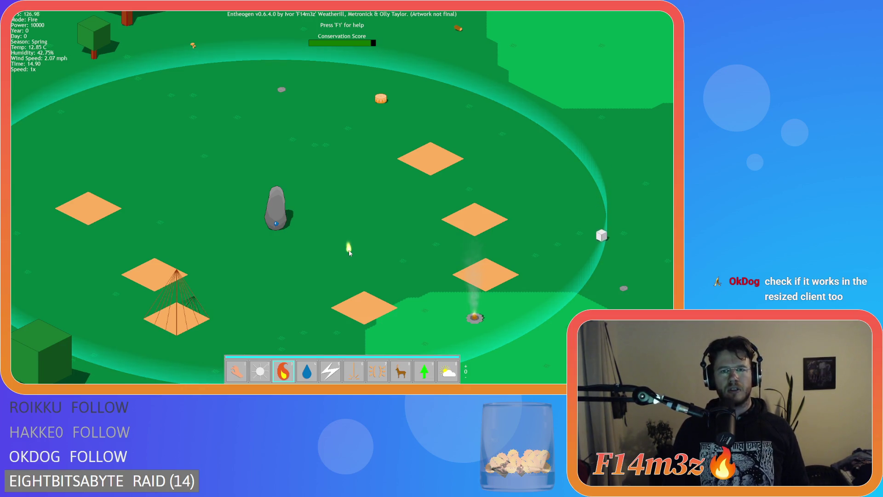
key(1)
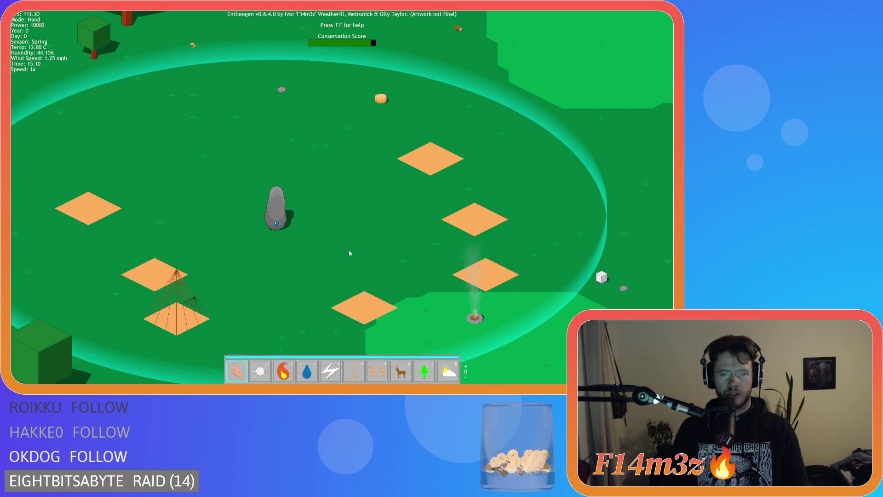
key(Escape)
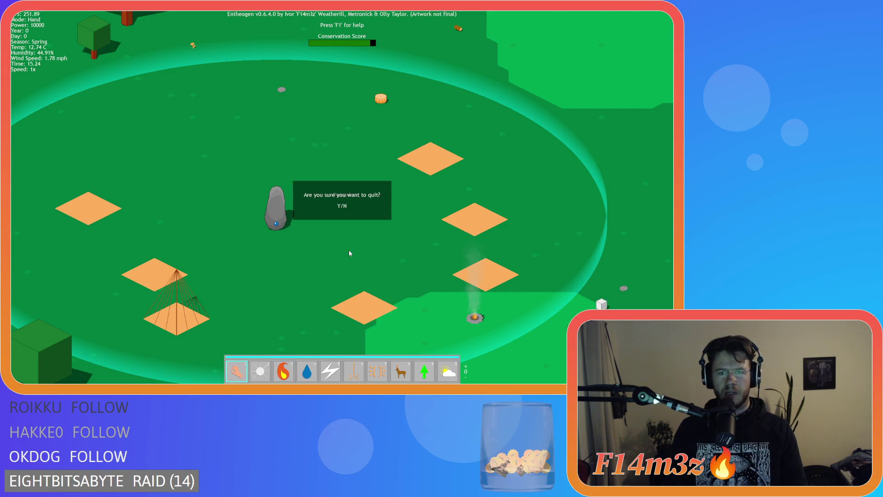
key(Return)
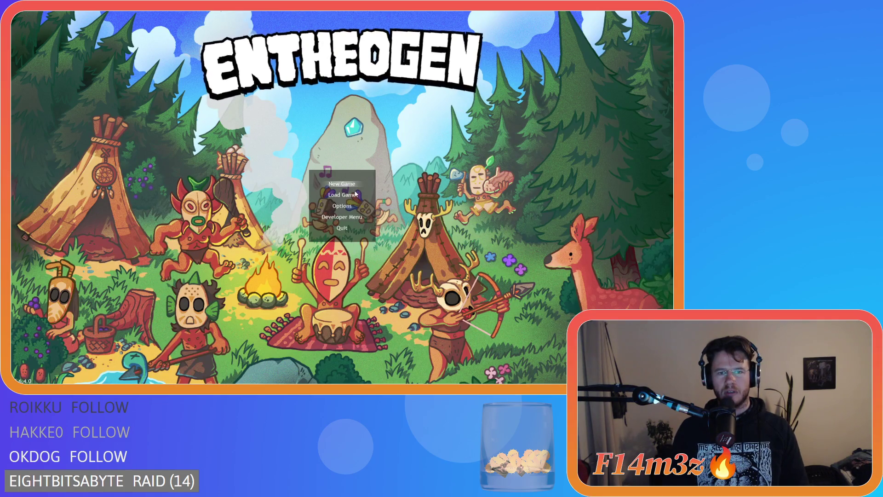
key(F11)
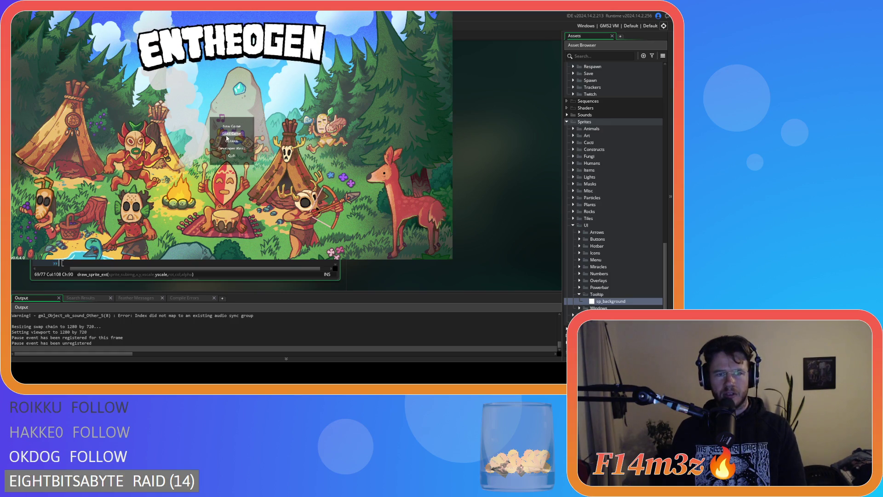
Load the saved game, check the Resurrection tooltip, then return to Hand and ask to quit
click(226, 138)
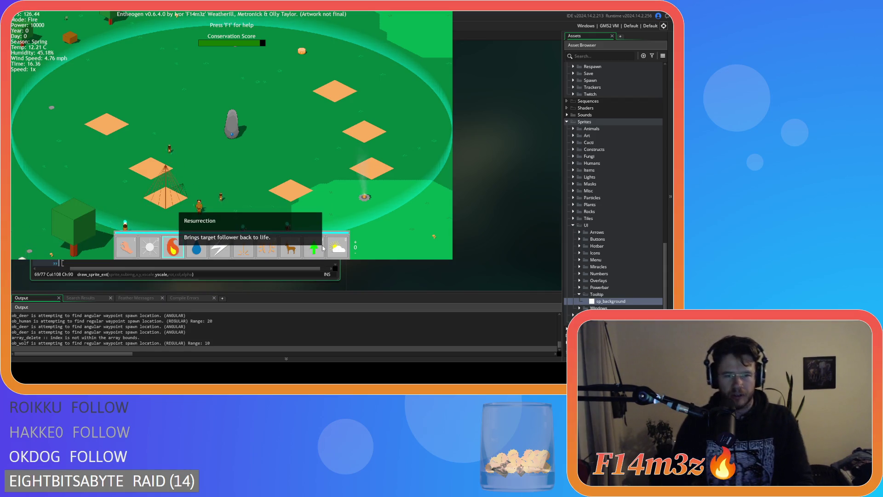
key(1)
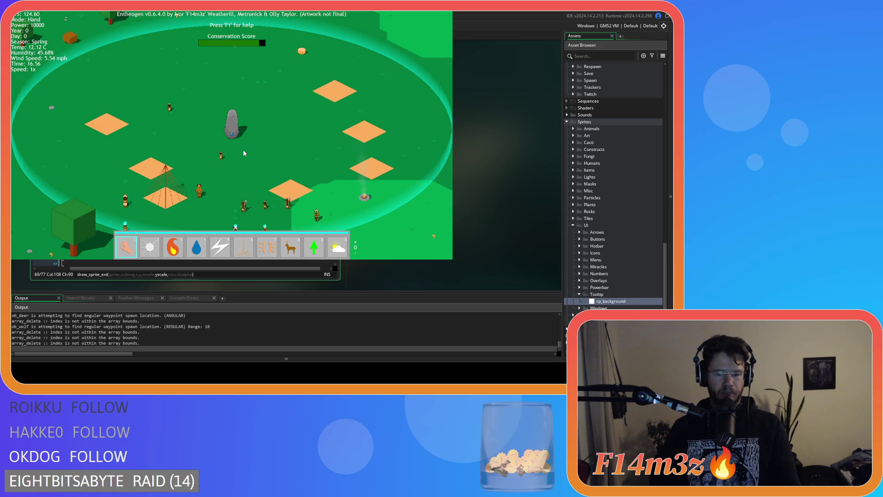
key(Escape)
Close the game and start a draw_rectangle( call on a new line after draw_sprite_ext
key(y)
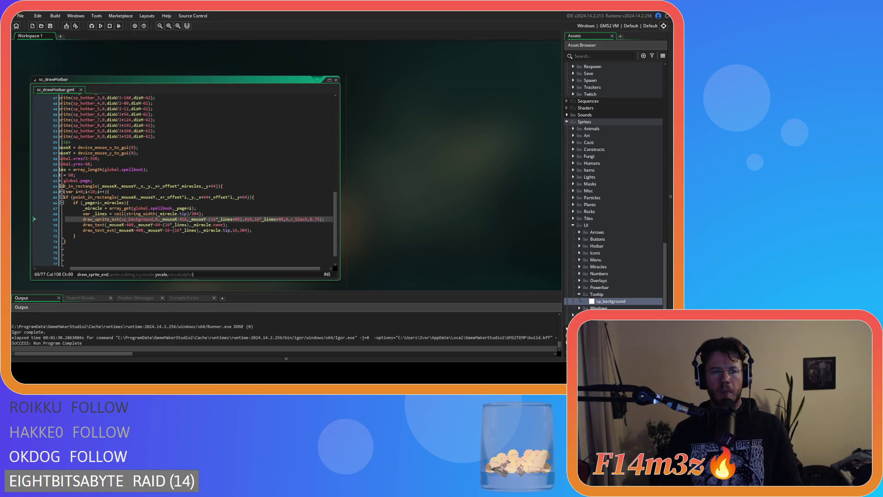
click(226, 243)
scroll(198, 275, right, 3)
scroll(213, 273, left, 2)
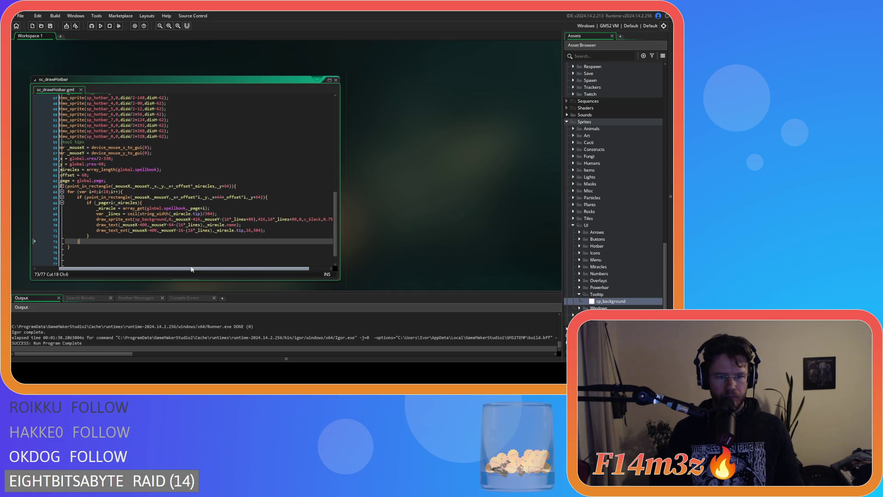
scroll(269, 272, right, 1)
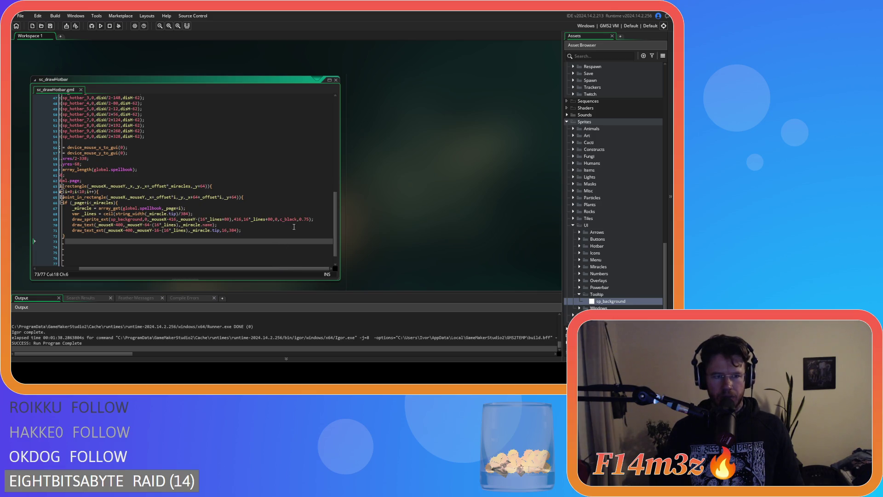
click(315, 218)
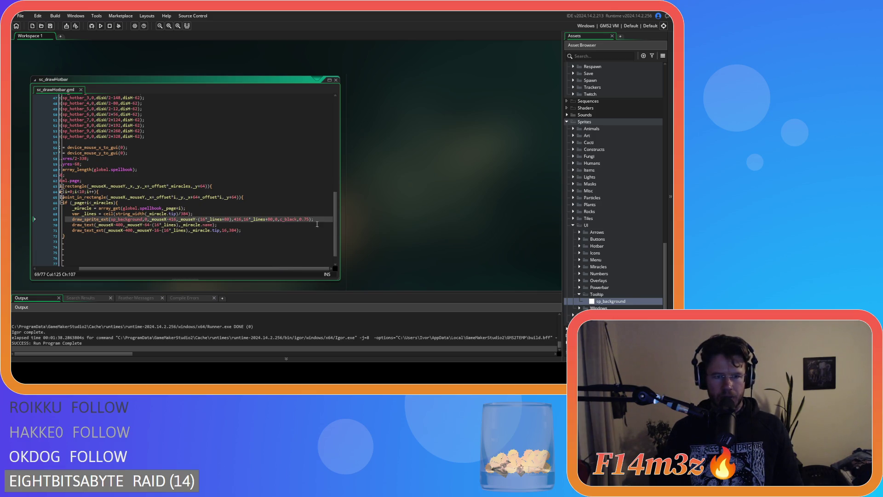
key(Return)
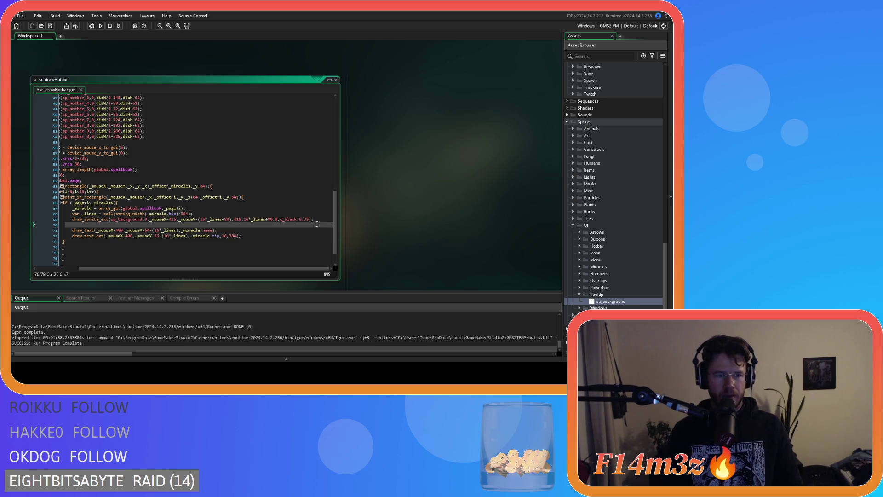
text(draw_)
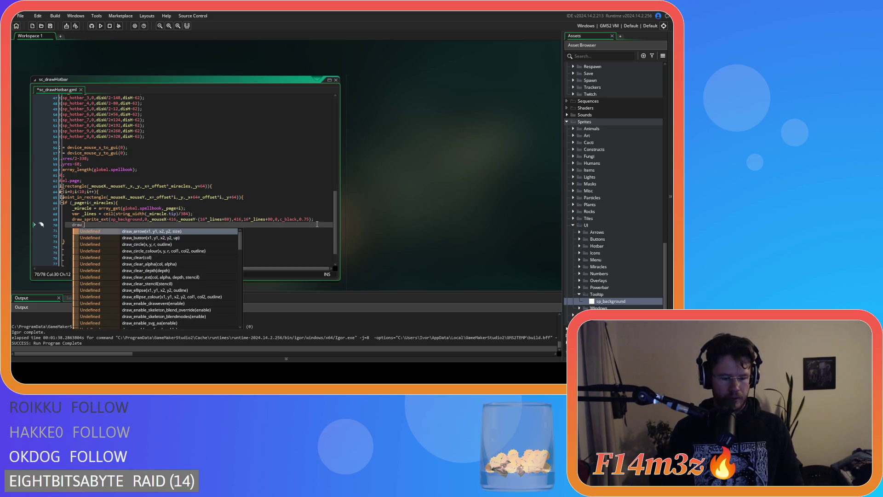
text(bo)
key(BackSpace)
key(BackSpace)
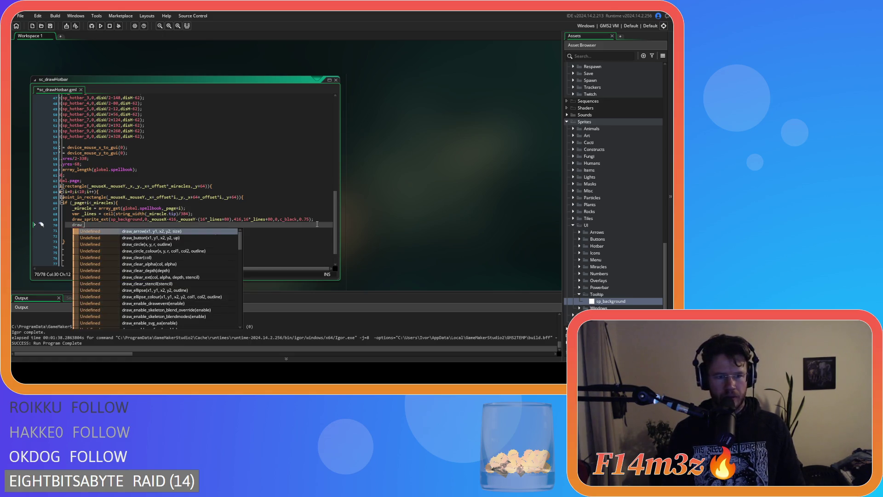
text(rectangle()
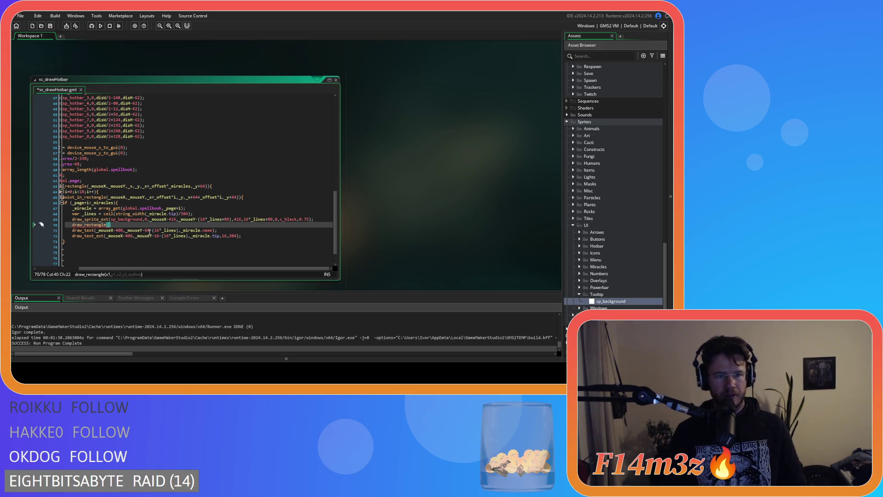
Copy _mouseX-416 from the background call in as the rectangle's first argument
drag(176, 220, 149, 220)
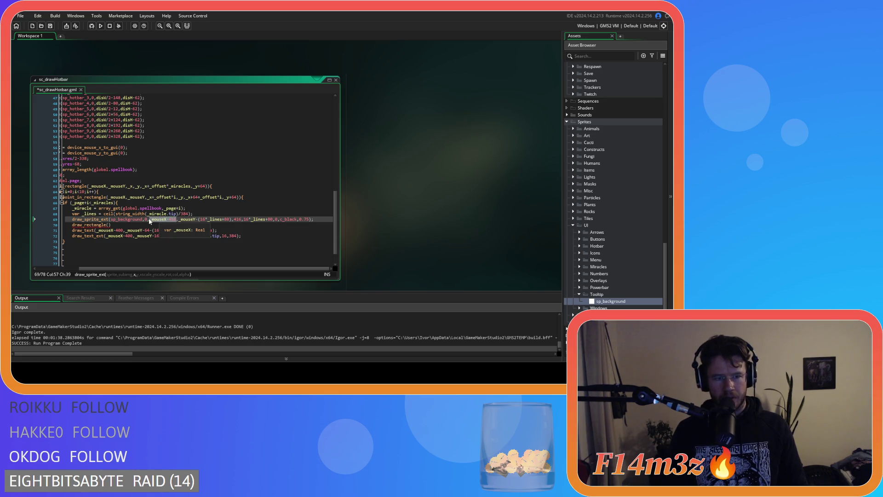
mouse_move(109, 225)
key(ctrl+c)
click(109, 225)
key(ctrl+v)
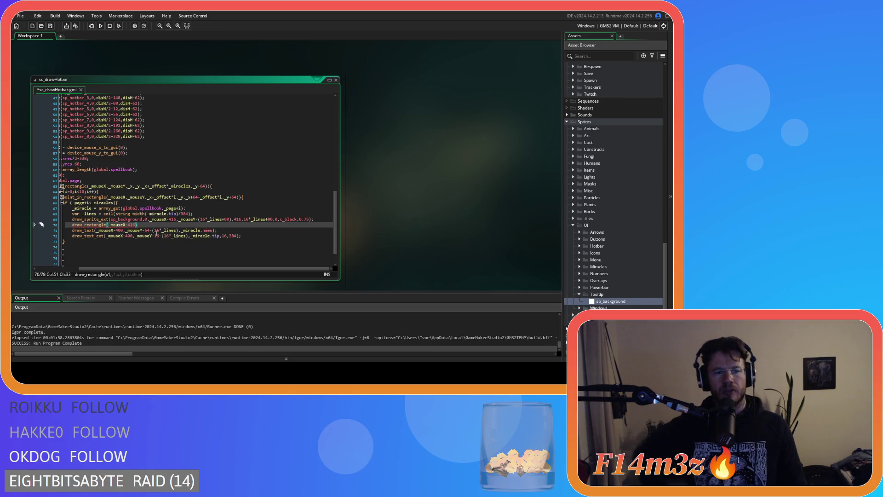
text(,)
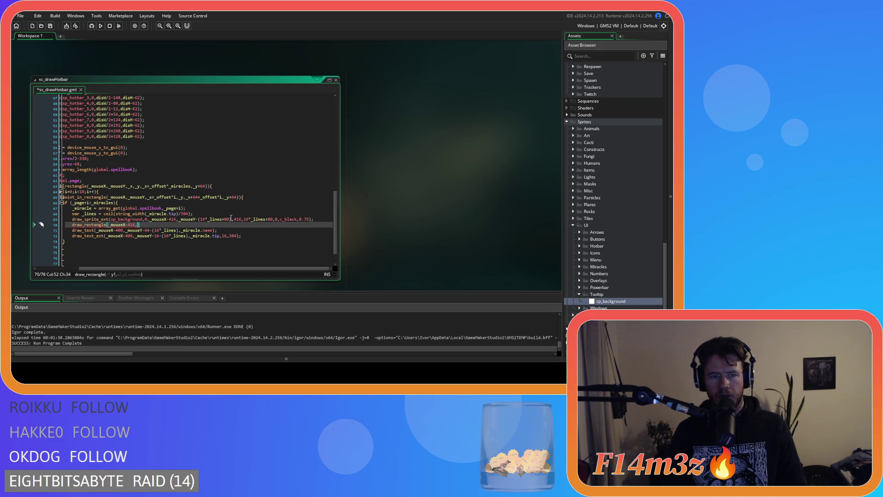
Finish the call with the top-edge y expression, _mouseX, _mouseY, true, then run with F5
drag(232, 220, 180, 220)
key(ctrl+c)
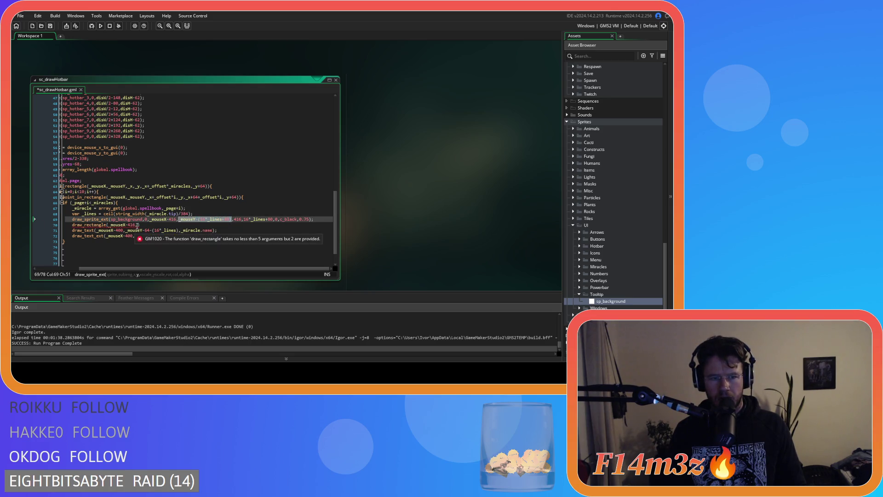
click(136, 225)
key(ctrl+v)
text(),)
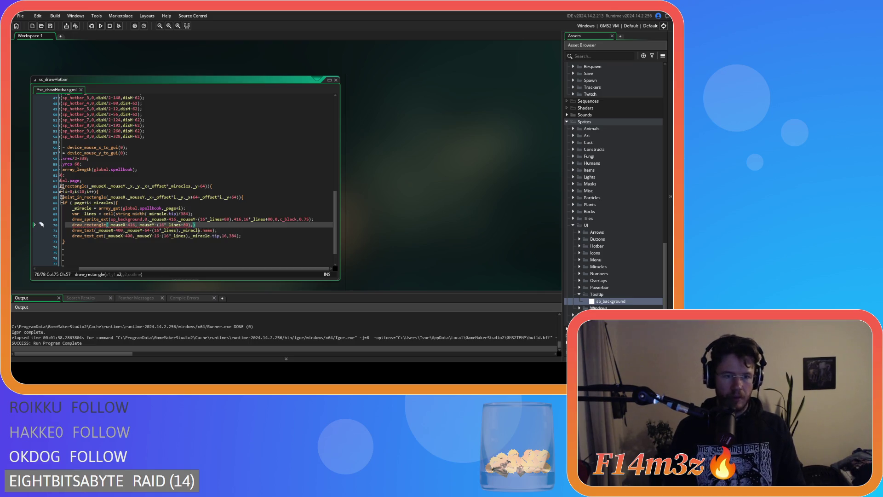
text(_mous)
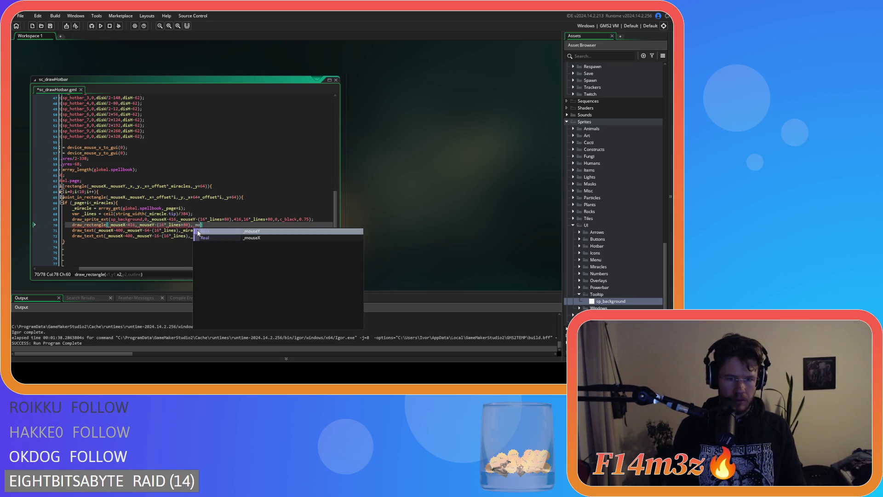
text(eX,)
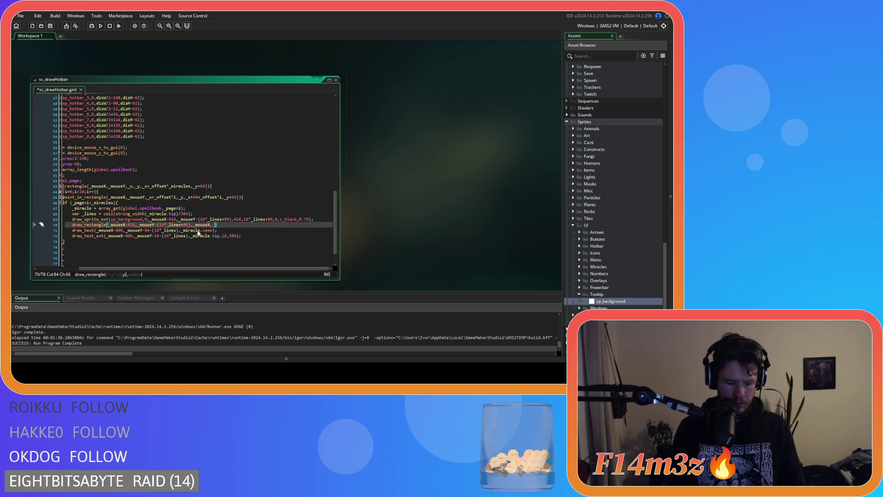
text( _mouseY,)
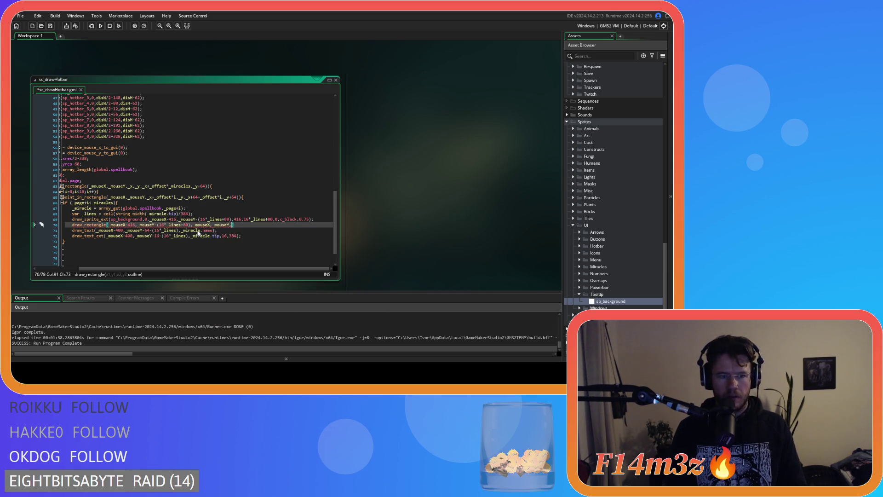
text(true)
key(ctrl+s)
key(Right)
text(;)
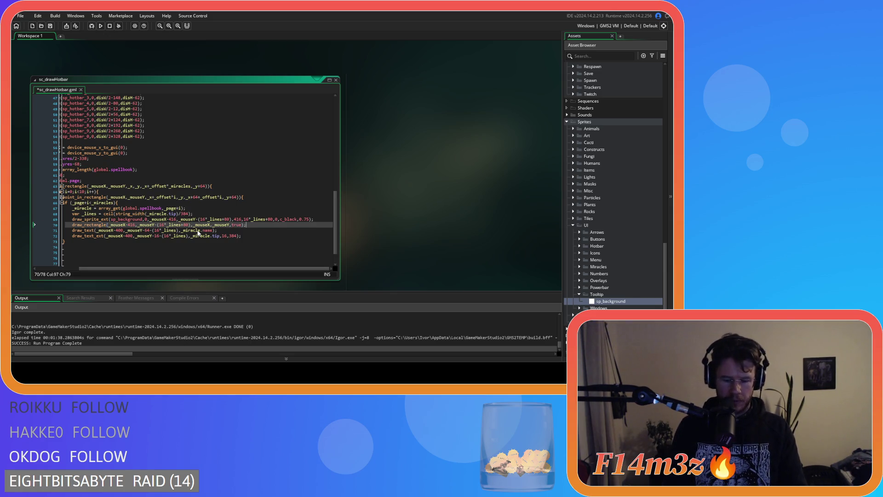
key(F5)
text(_colour)
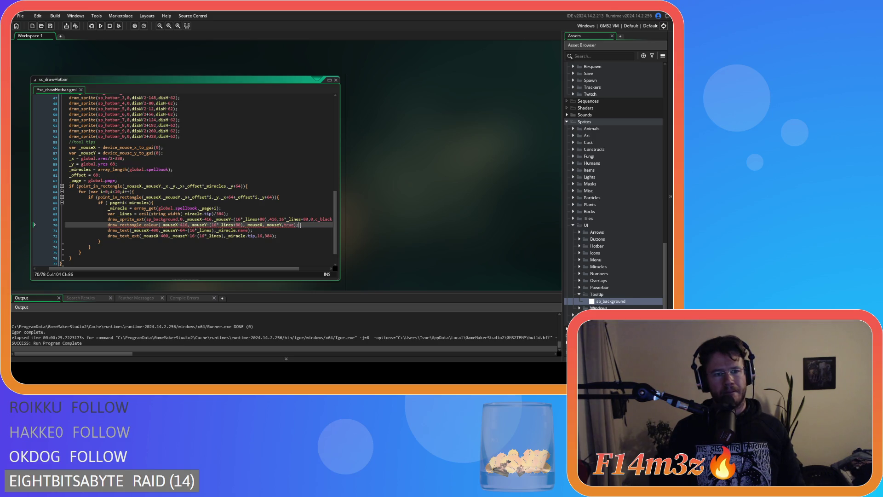
Delete line 70's draw_rectangle_colour outline call from sc_drawHotbar's tooltip code
drag(300, 225, 64, 227)
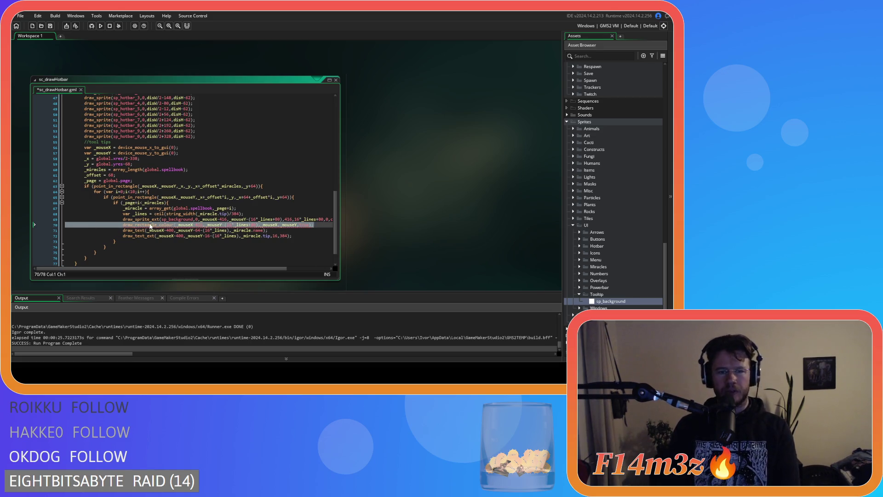
mouse_move(153, 226)
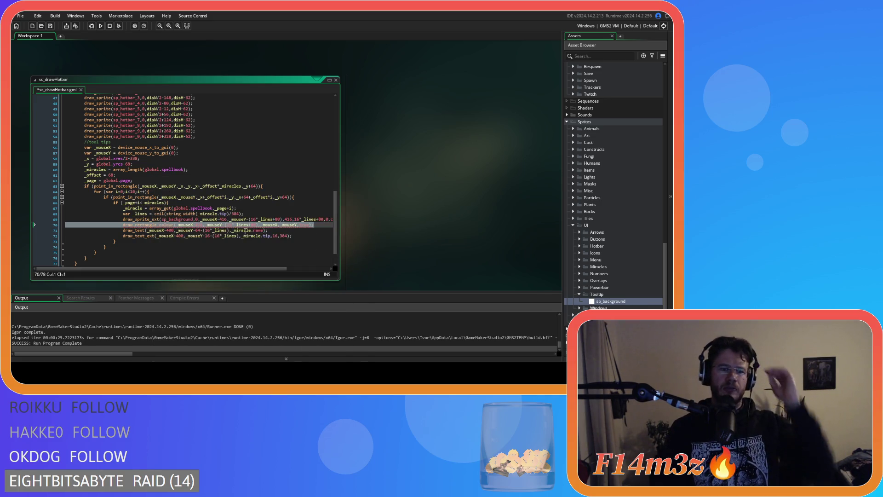
key(BackSpace)
key(BackSpace)
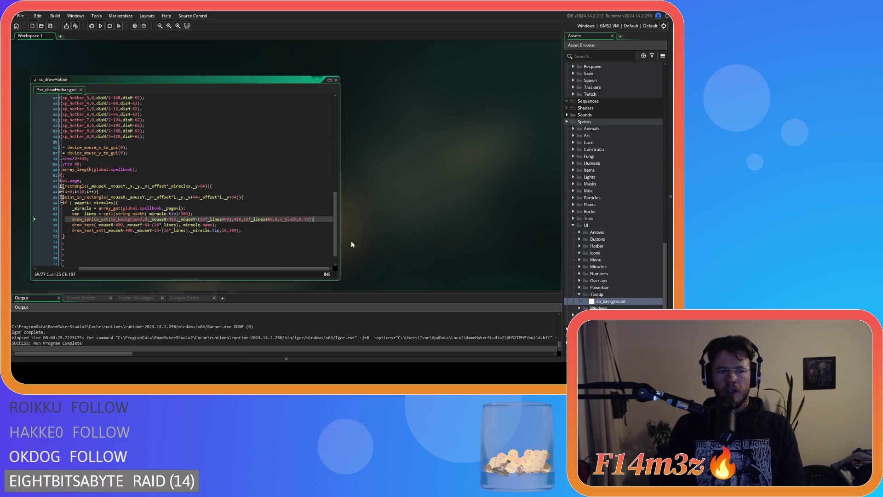
scroll(643, 306, down, 1)
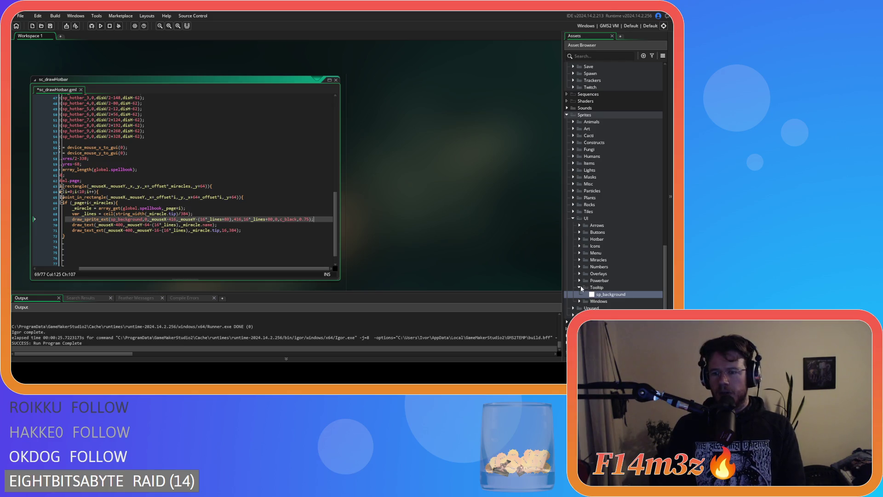
double_click(617, 298)
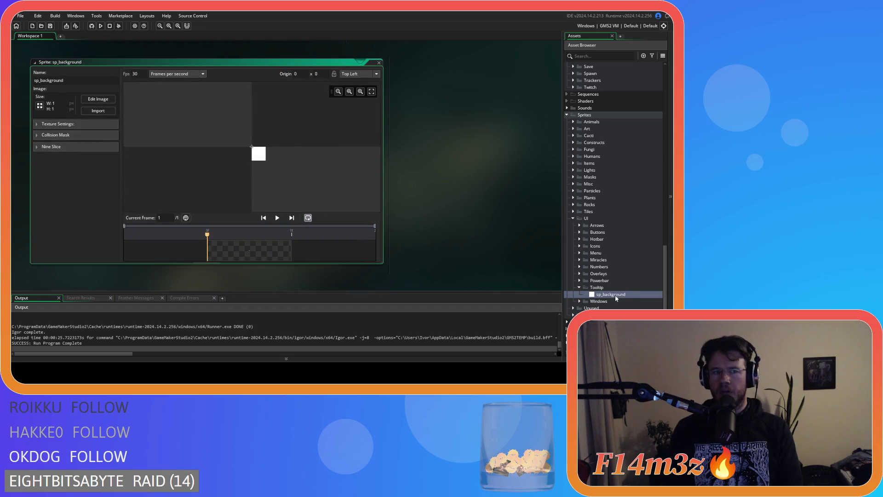
Collapse and close the sp_background sprite window, then scroll back up to the sc_drawHotbar code
drag(63, 80, 40, 81)
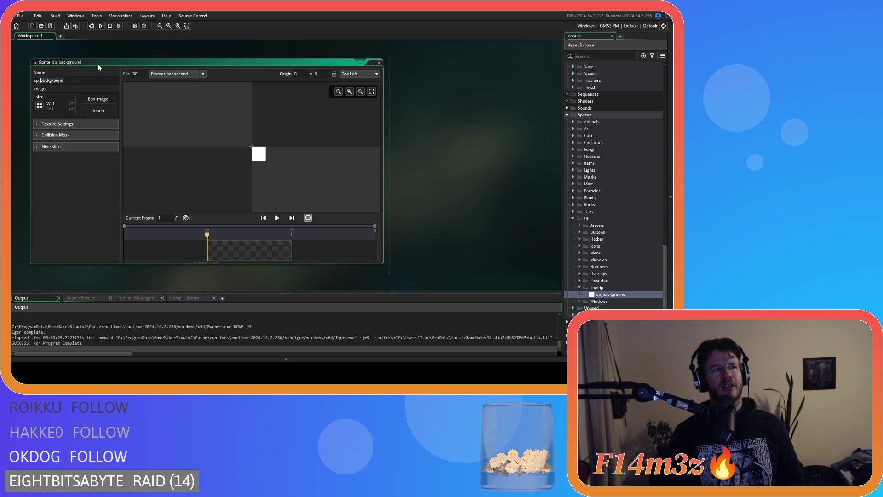
double_click(372, 69)
click(379, 62)
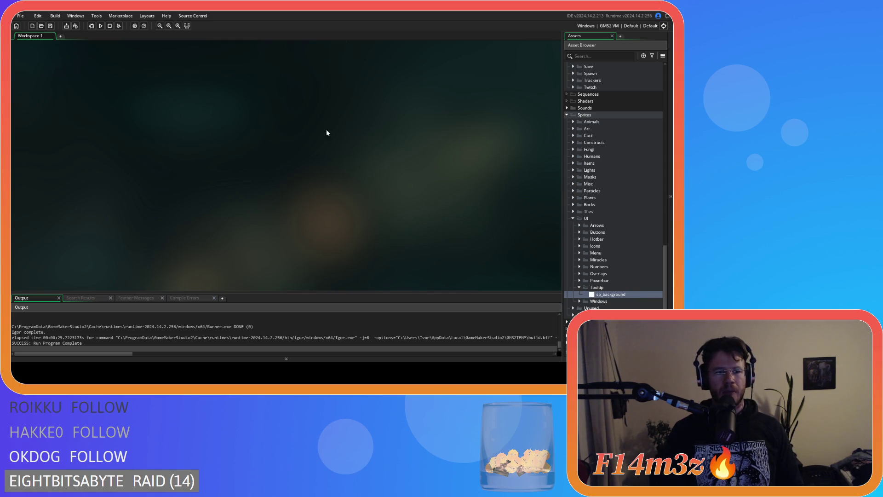
scroll(321, 143, up, 5)
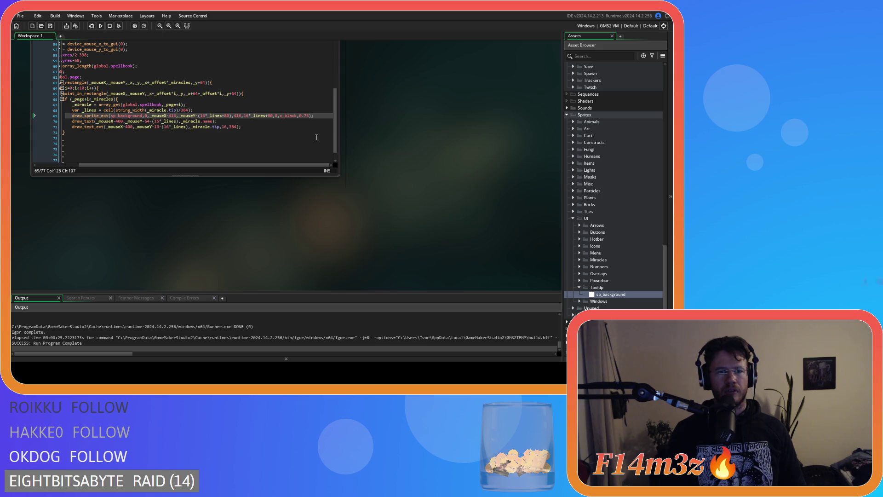
Paste the draw_rectangle_colour outline call back in as line 70 and check the neighbouring lines' arguments
key(Return)
key(ctrl+v)
click(257, 142)
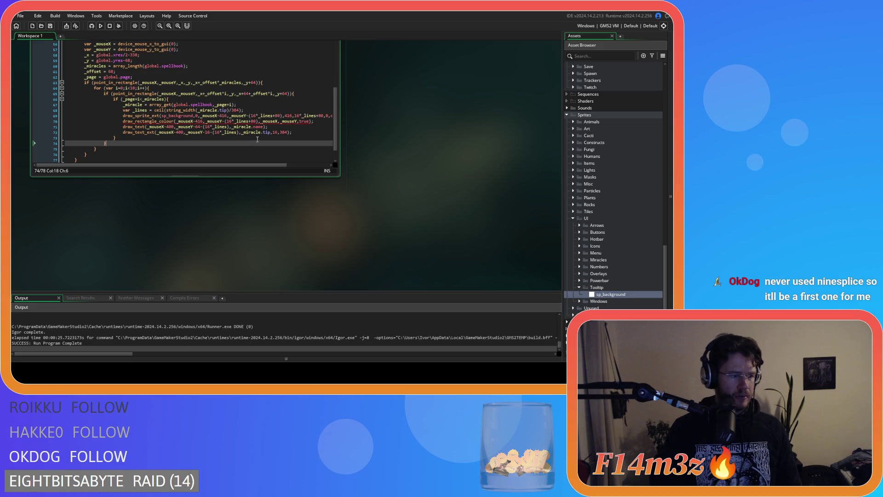
click(304, 127)
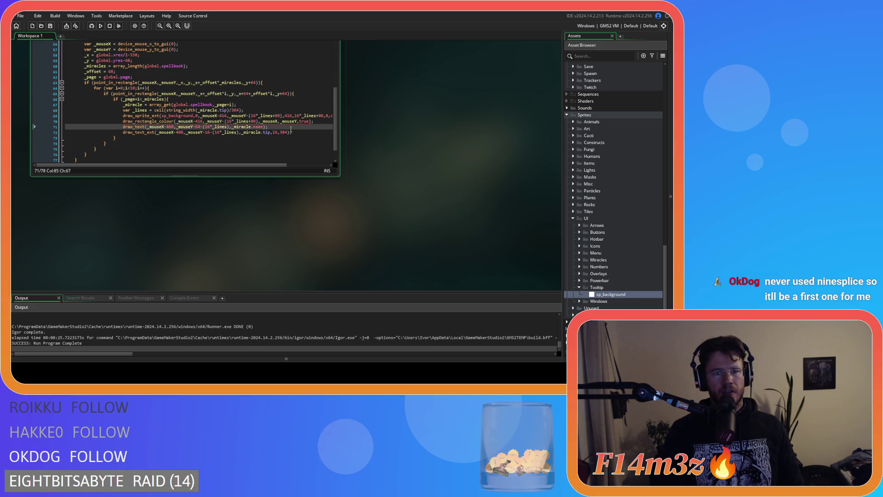
click(317, 122)
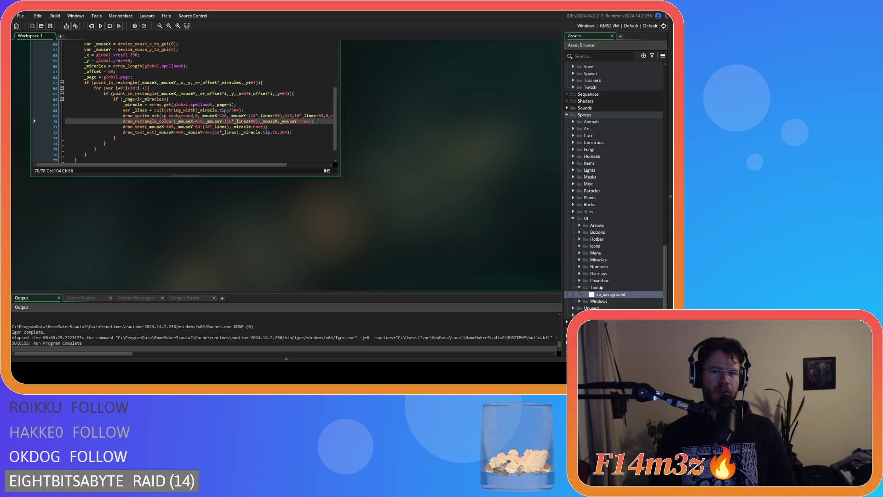
click(280, 129)
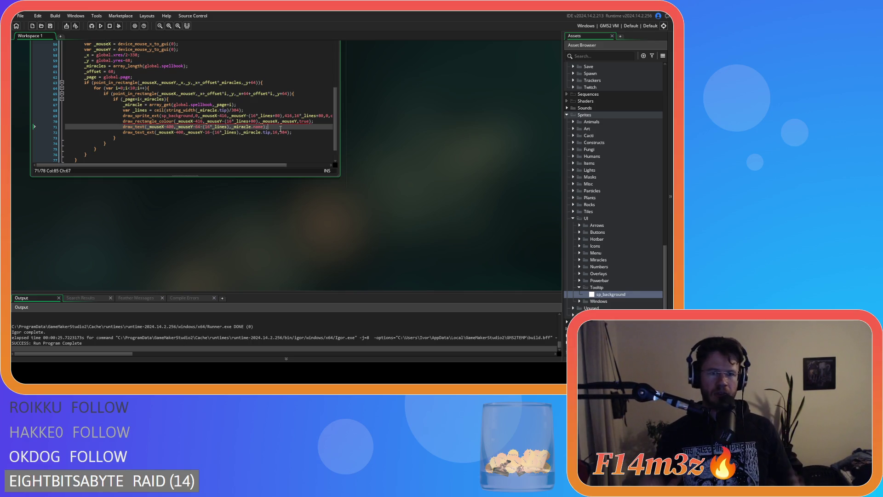
click(281, 132)
Remove the stray comma after true and select the whole draw_rectangle_colour line
click(306, 121)
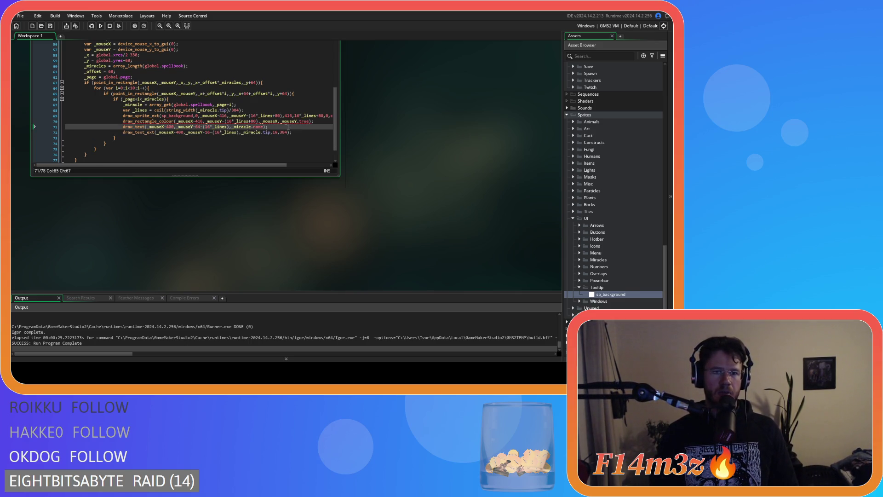
text(,)
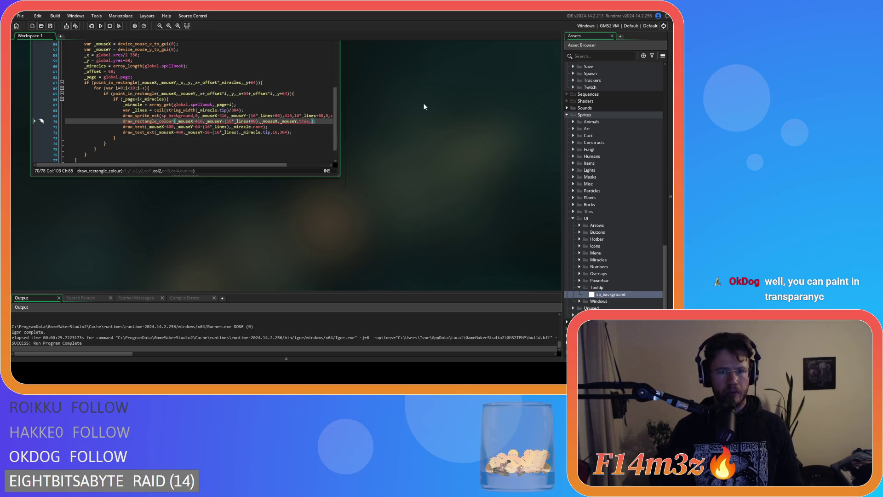
key(BackSpace)
click(323, 121)
triple_click(323, 120)
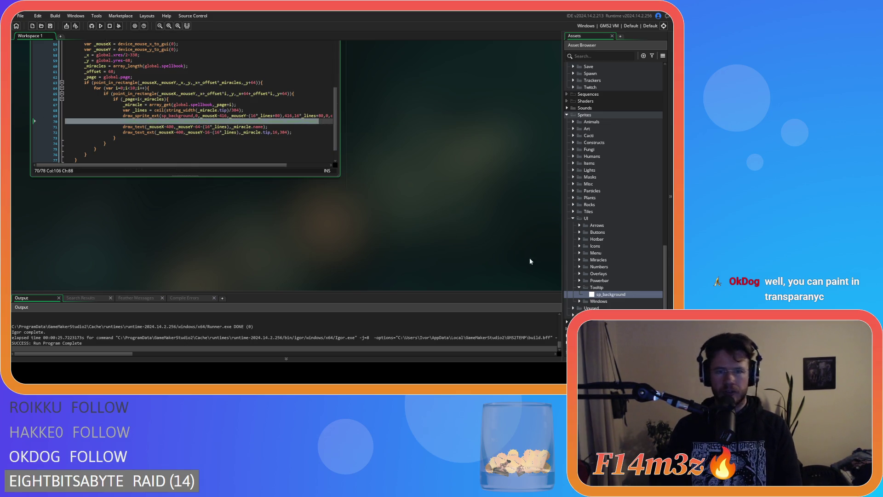
double_click(611, 294)
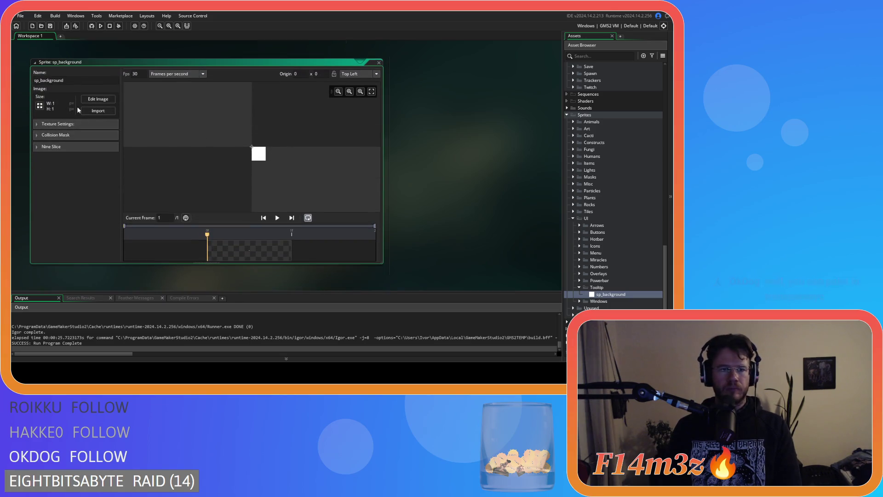
Resize sp_background's canvas, not its image, to 3×3 pixels
click(40, 105)
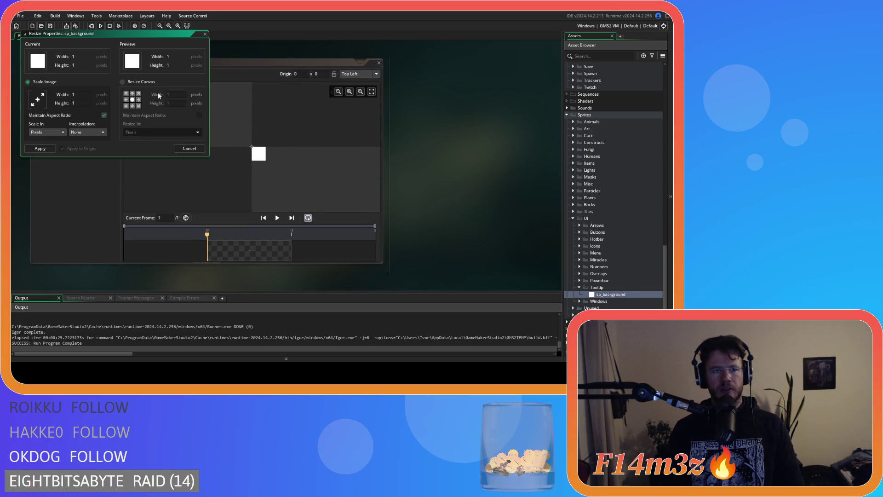
click(146, 82)
text(3)
key(Tab)
text(3)
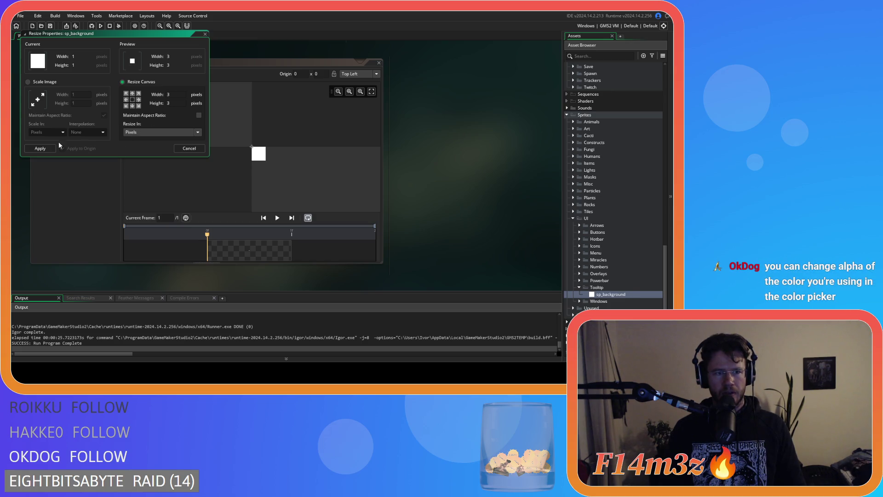
click(38, 148)
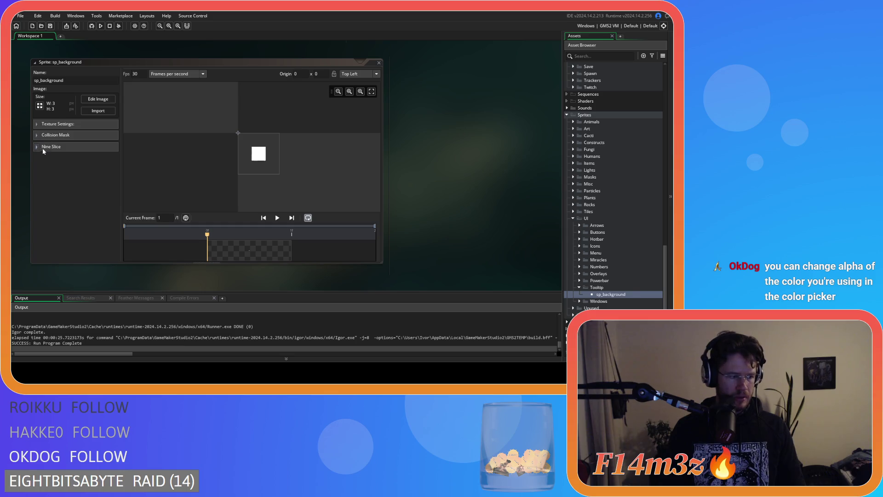
Enable nine-slice and set the Left, Right, Top and Bottom guides to 1
click(44, 146)
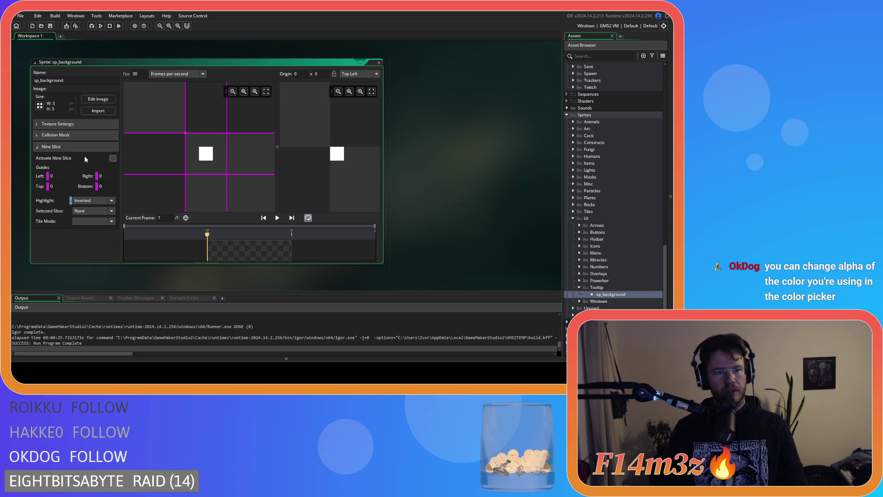
click(50, 175)
text(1)
click(103, 176)
click(100, 185)
text(1)
click(57, 185)
text(1)
click(77, 239)
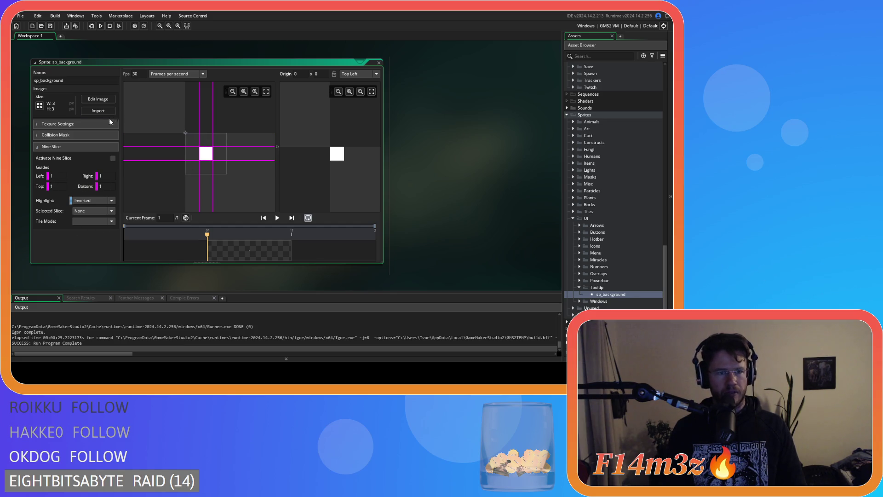
click(91, 102)
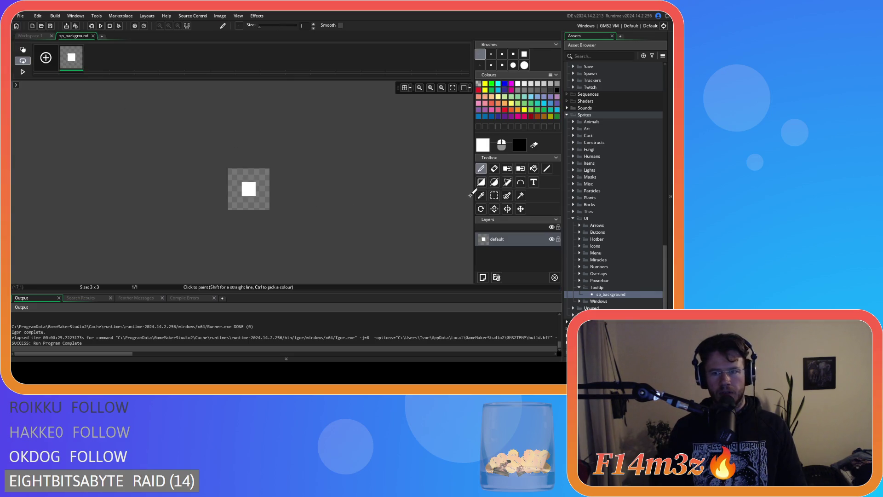
Fill the 3×3 image's border solid black and its centre pixel black at alpha 191
click(534, 168)
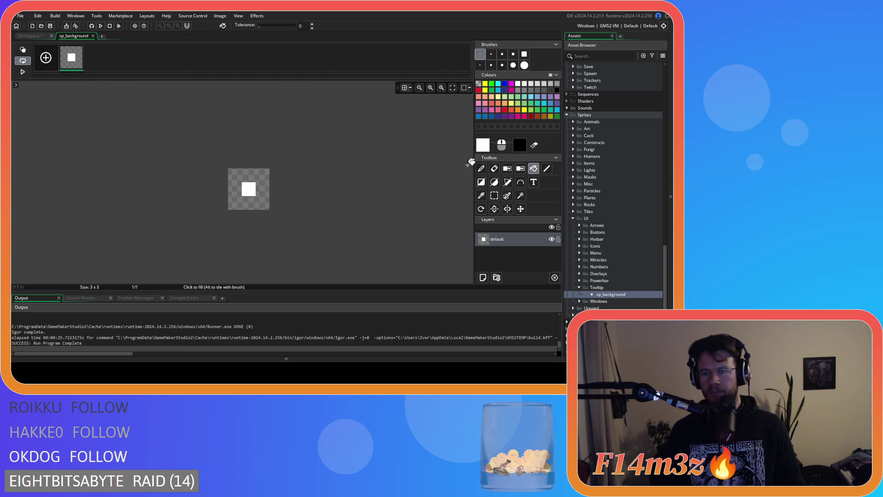
key(x)
click(234, 179)
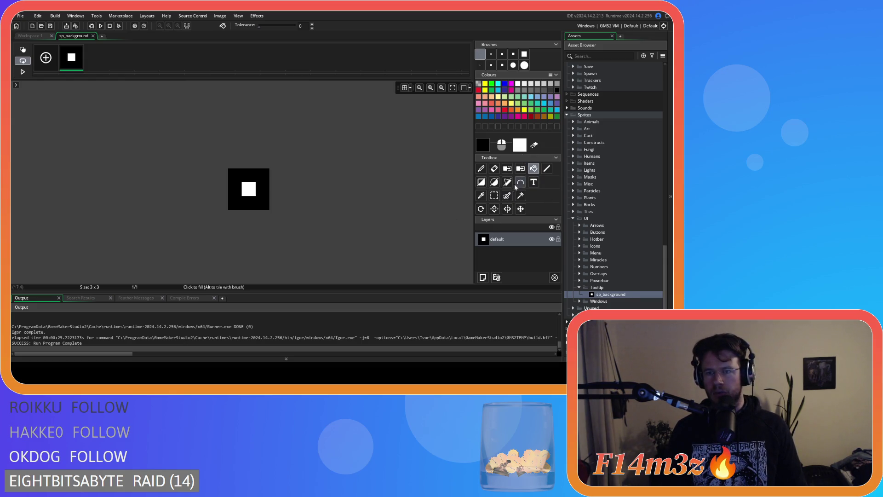
click(486, 145)
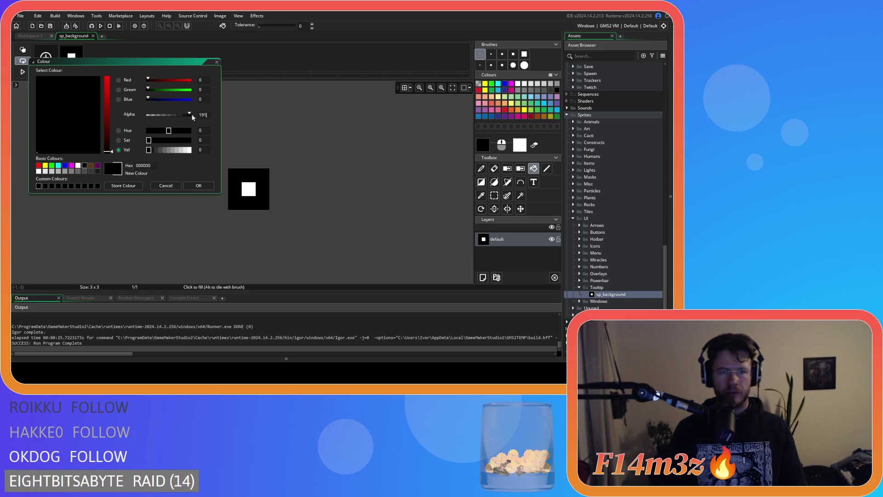
drag(190, 114, 179, 114)
click(198, 185)
click(248, 188)
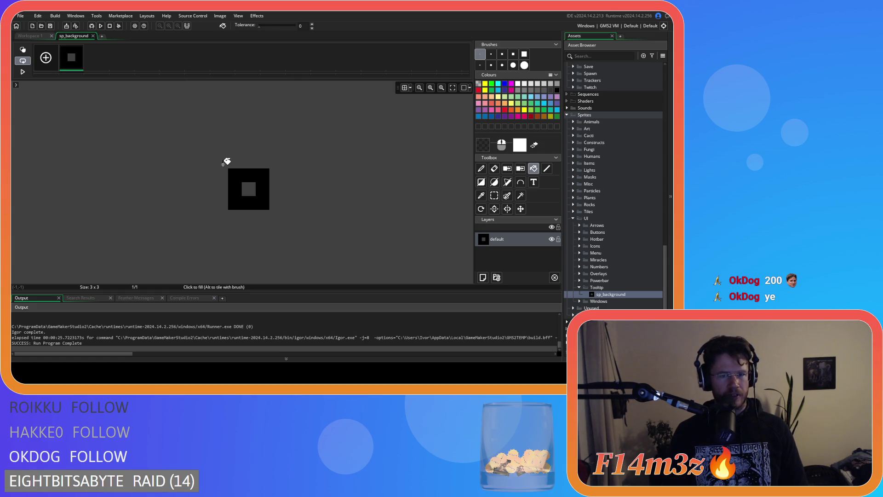
click(93, 35)
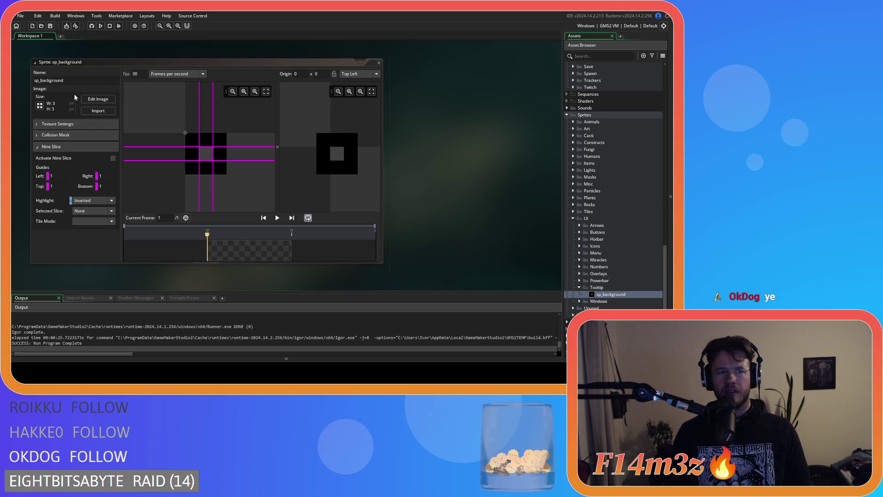
Hide the Nine Slice settings, collapse the sp_background window, and launch an Entheogen test run
click(50, 146)
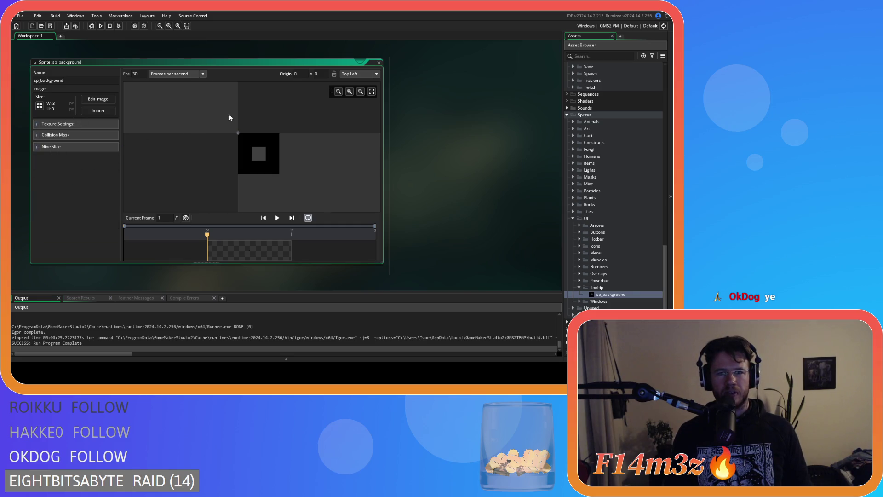
double_click(381, 63)
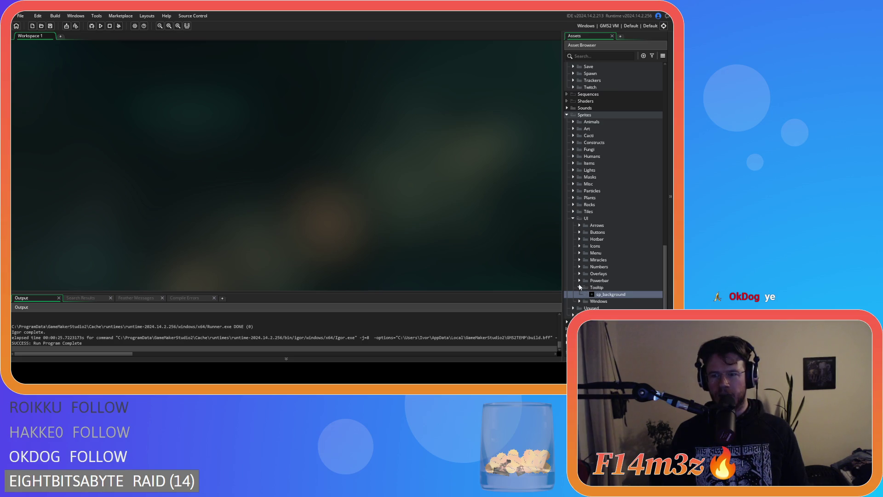
scroll(580, 286, up, 10)
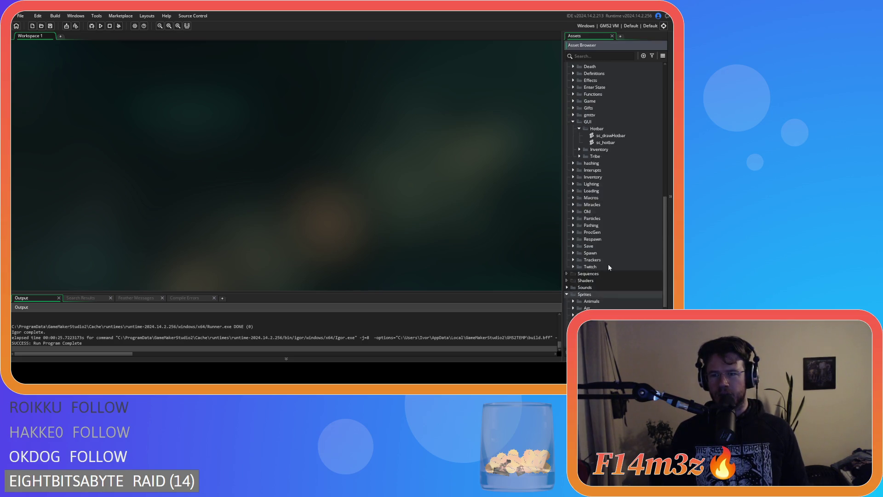
scroll(608, 265, up, 3)
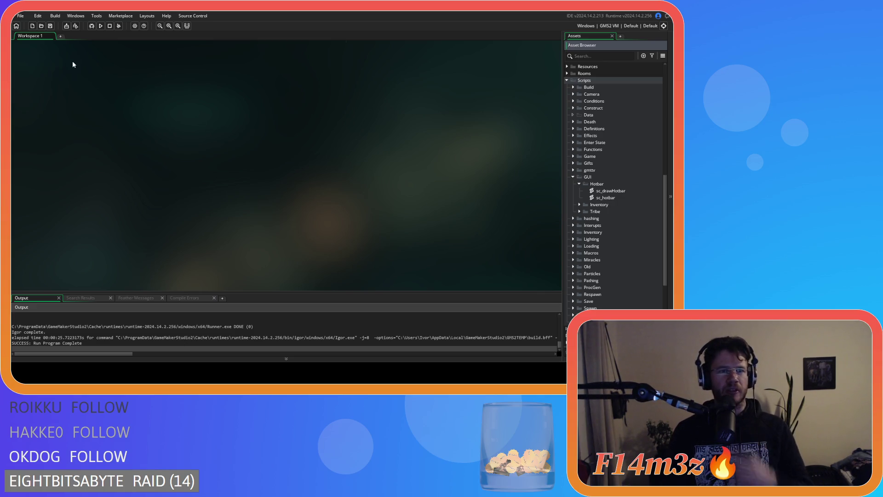
click(101, 26)
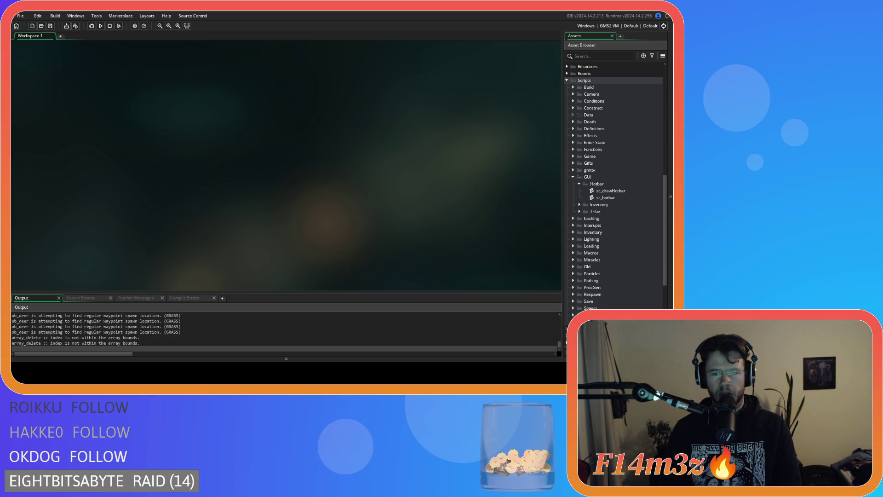
Check the hotbar tooltip in the running game, press 1 for Hand mode, then quit
key(alt+Tab)
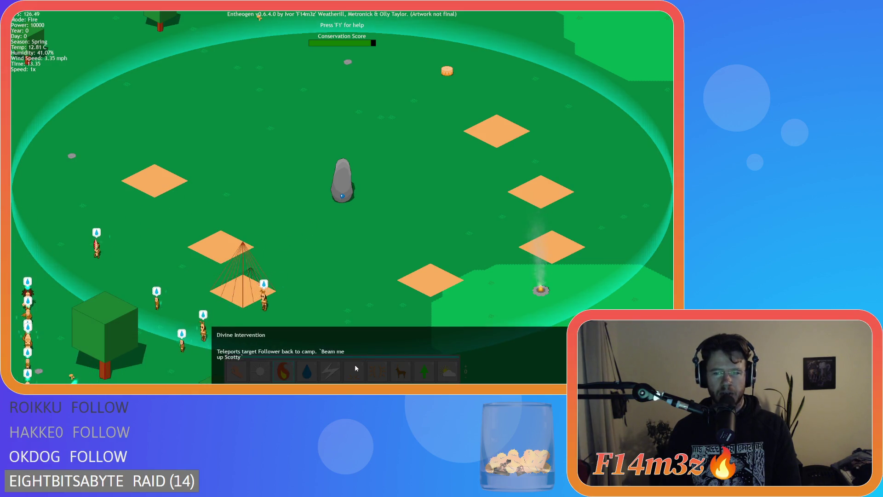
key(1)
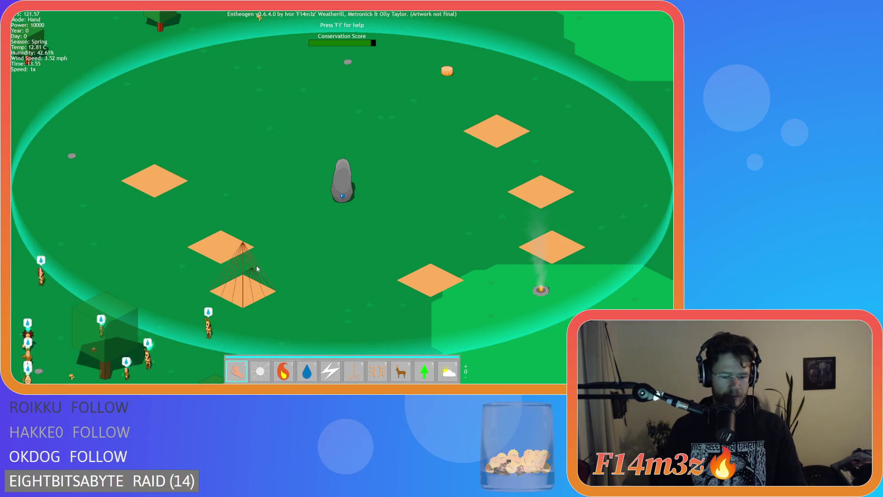
key(Escape)
key(Return)
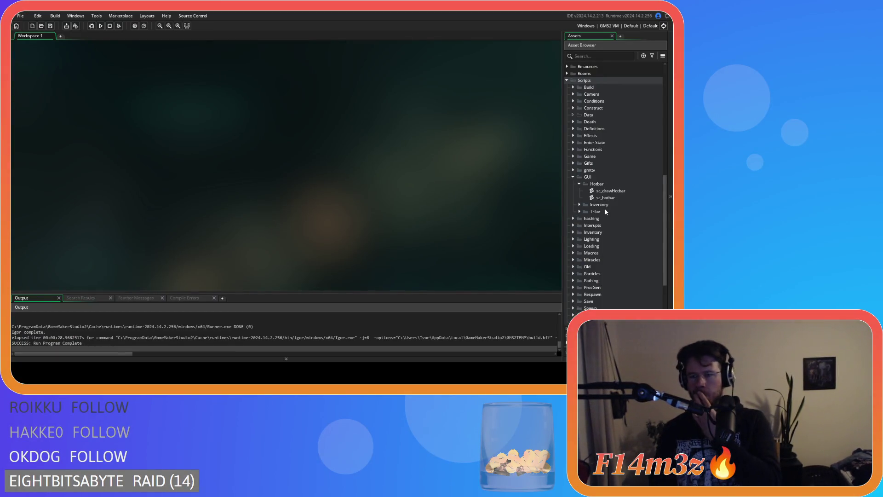
Open sc_drawHotbar at line 69's draw_sprite_ext call drawing sp_background in c_black at 0.75 alpha
double_click(627, 197)
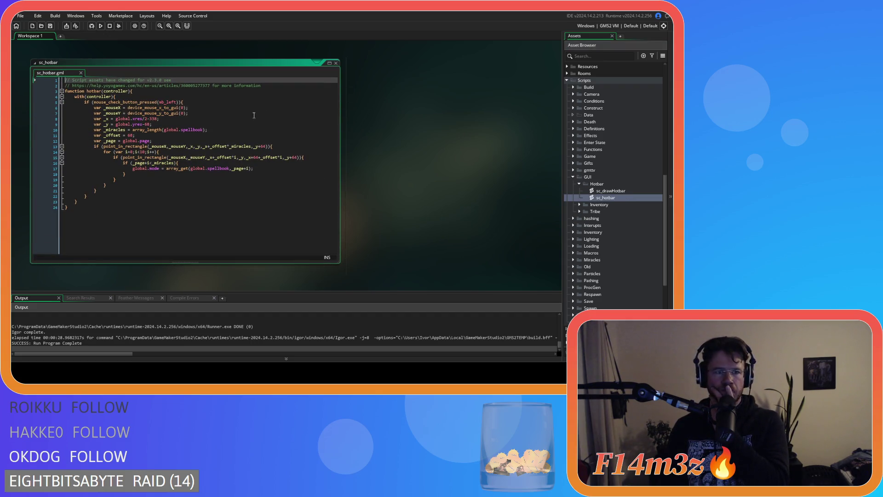
double_click(607, 191)
scroll(217, 213, up, 1)
click(217, 214)
click(222, 207)
click(224, 203)
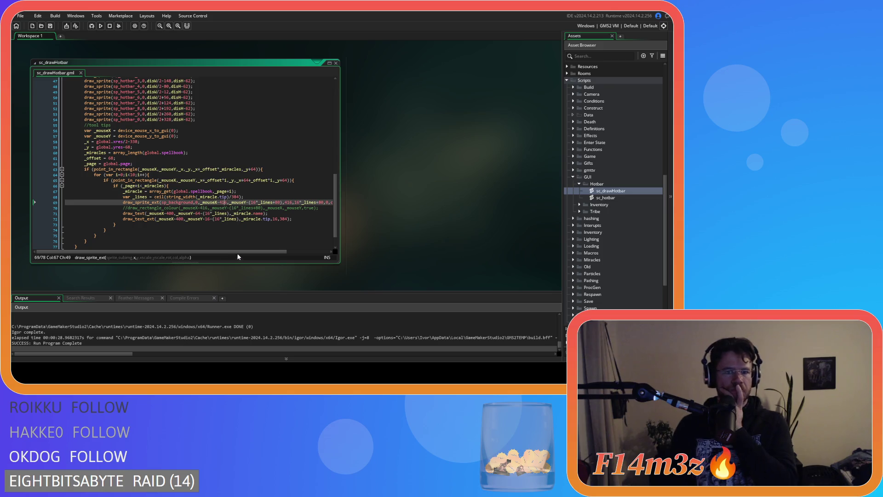
drag(273, 254, 321, 256)
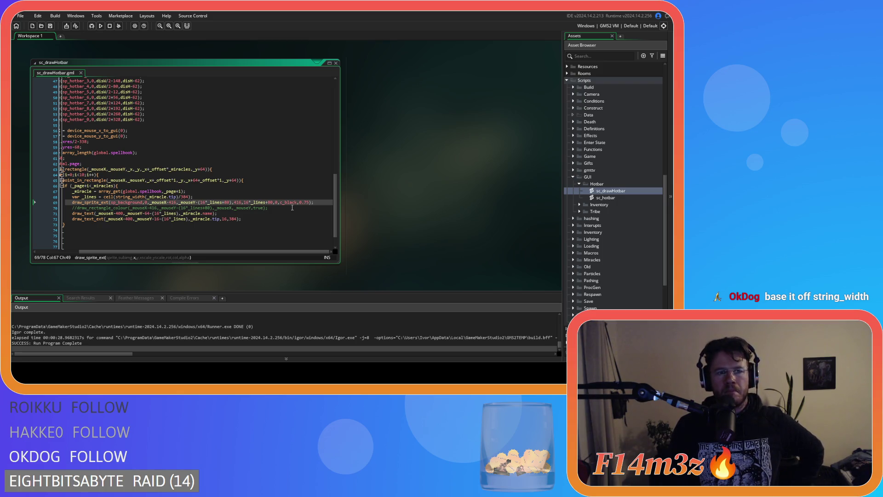
click(319, 201)
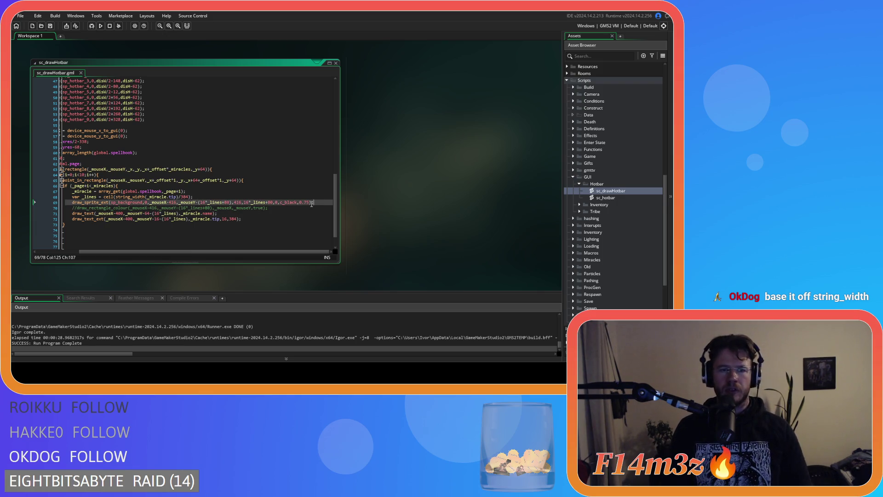
mouse_move(270, 252)
mouse_down()
mouse_move(253, 241)
mouse_move(315, 222)
mouse_up()
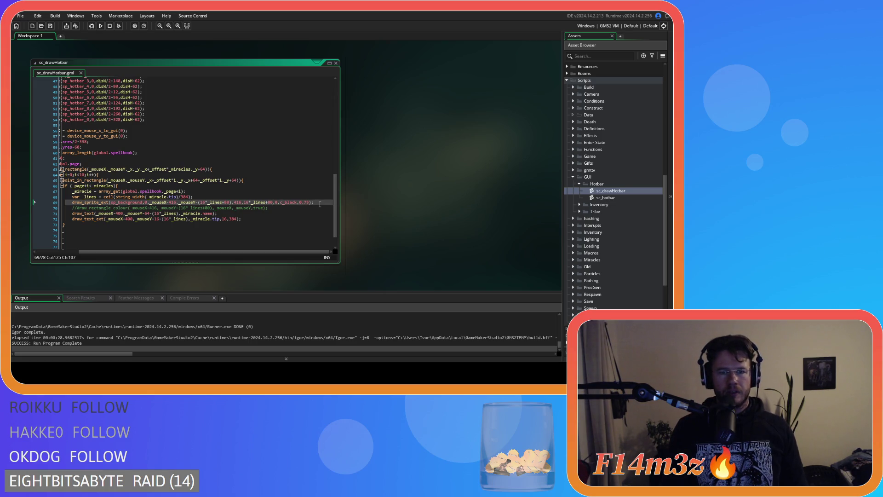
Start a new line after line 69 with draw_sprite_stretched(sp_background,0,
key(Return)
text(draw_sprite)
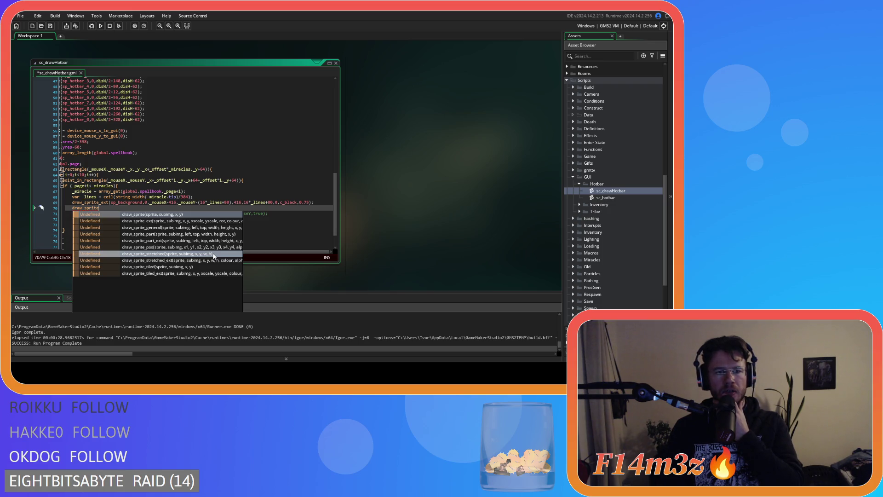
click(214, 254)
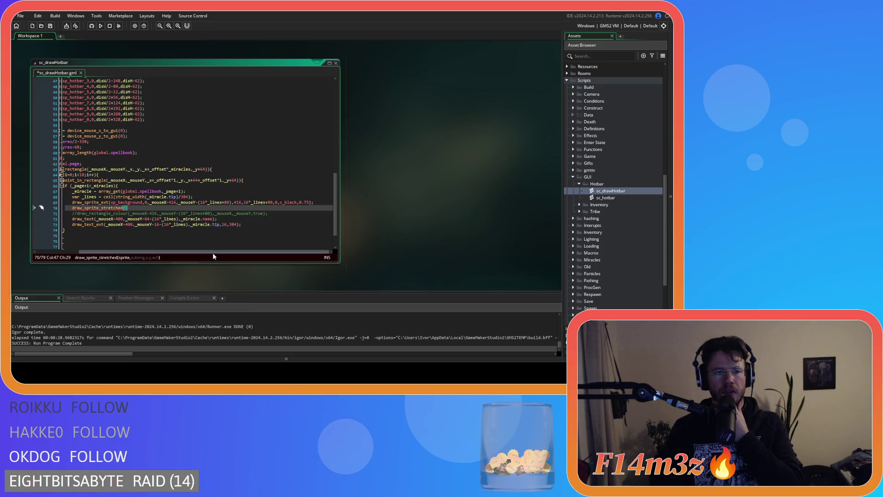
text(sp_background)
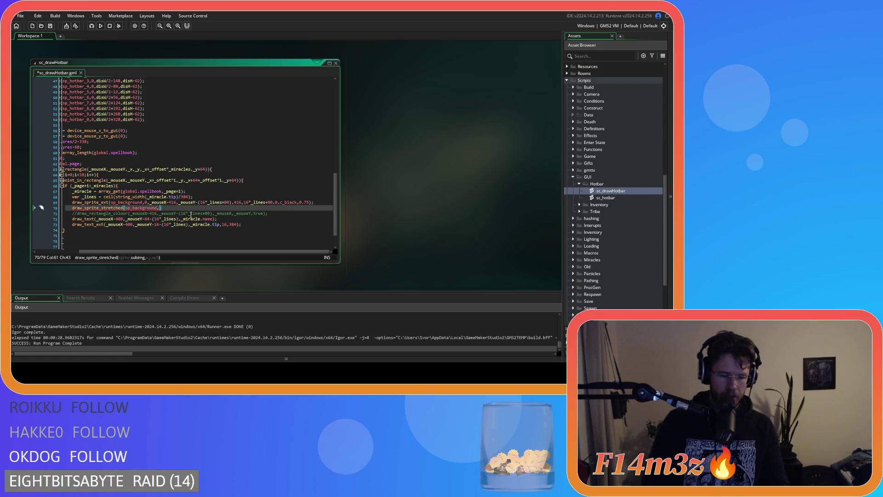
text(,0,)
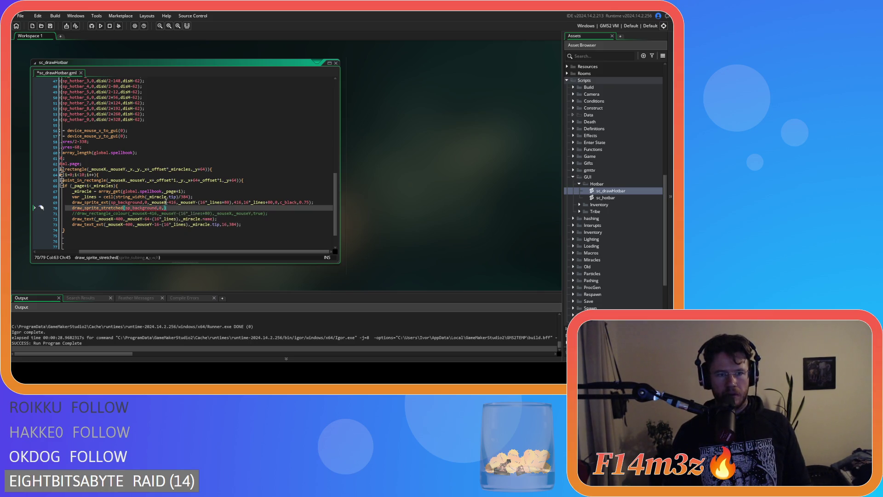
Copy line 69's position and size arguments into the stretched call, close it, and save
drag(146, 202, 273, 203)
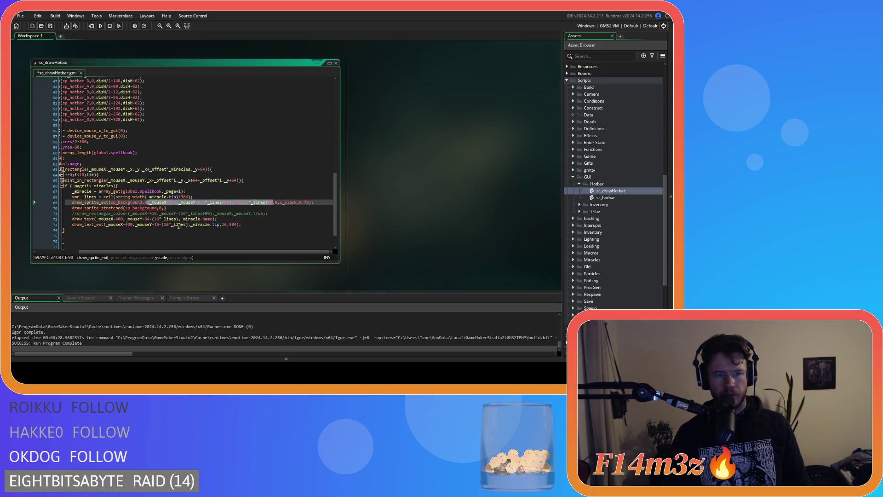
key(ctrl+c)
click(165, 208)
key(ctrl+v)
text())
text(;)
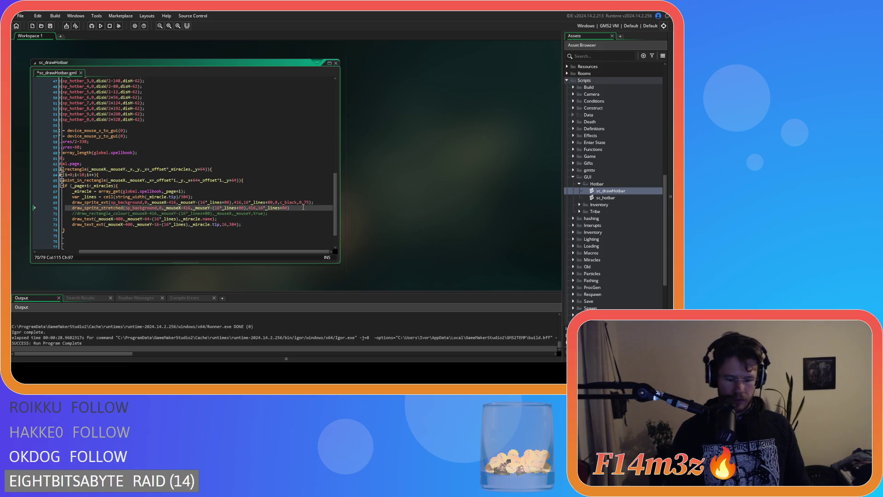
click(329, 203)
key(ctrl+s)
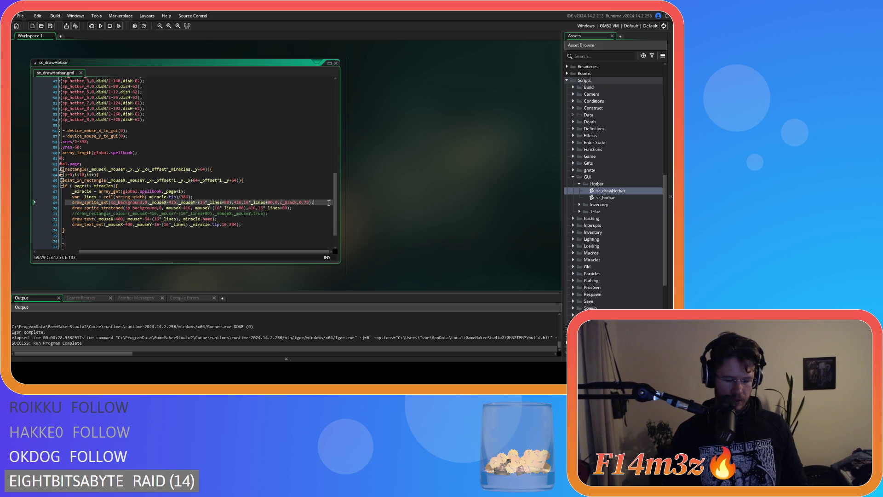
text(k)
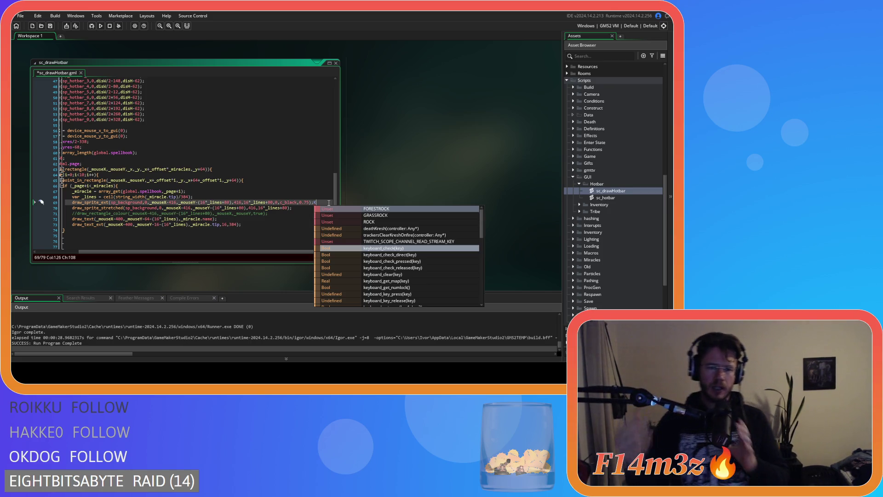
Delete the stray k, comment out the draw_sprite_ext line 69, and save the script
click(51, 27)
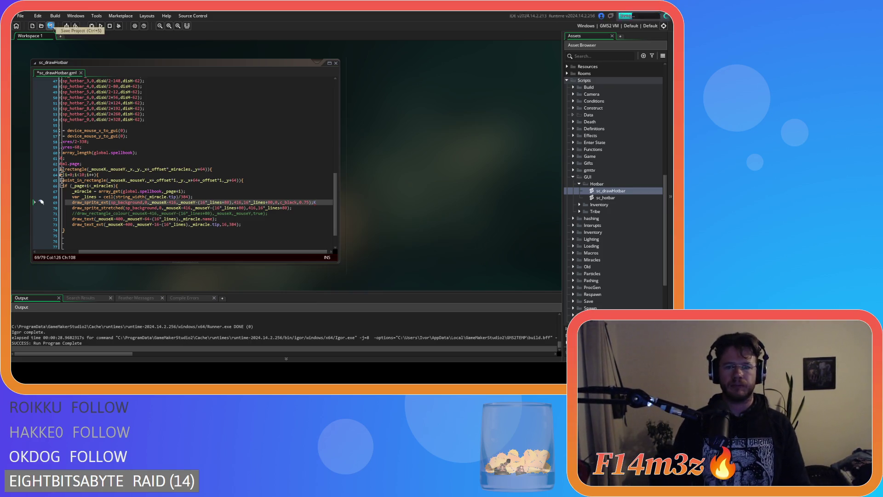
key(BackSpace)
key(Up)
key(Up)
key(Up)
key(ctrl+s)
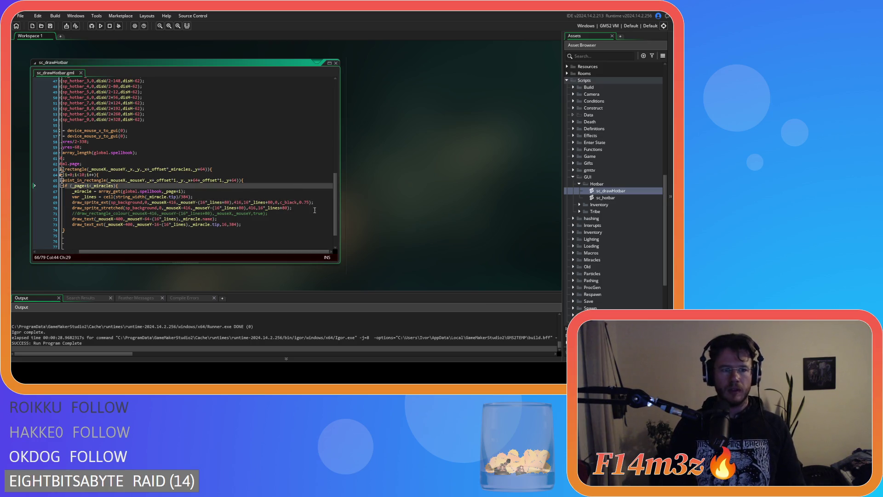
click(317, 203)
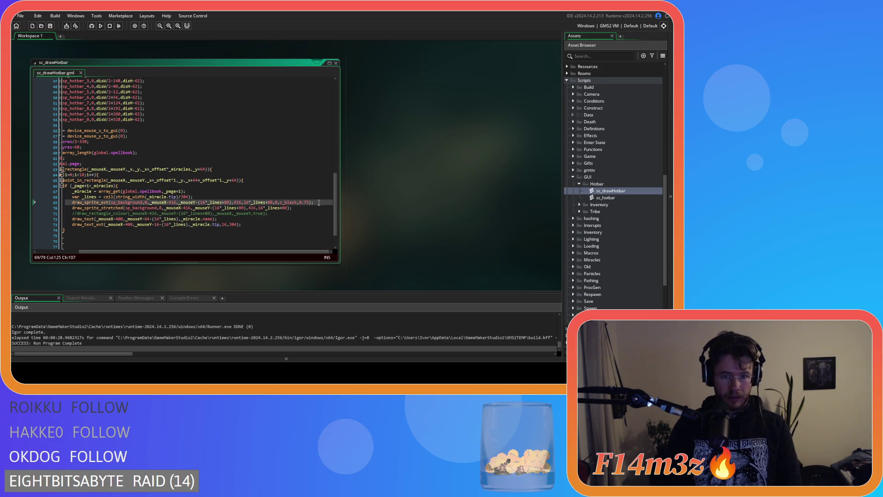
key(ctrl+k)
key(ctrl+s)
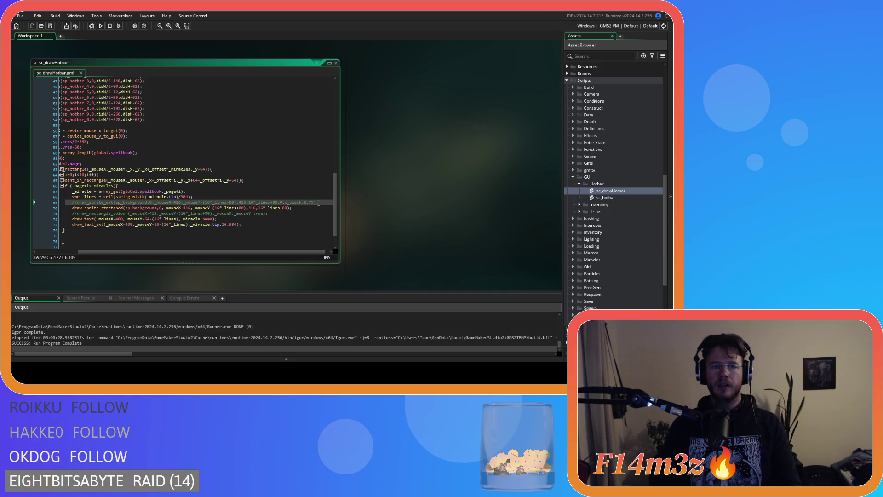
Run the game with F5 to test the stretched tooltip box, then quit and close it
key(F5)
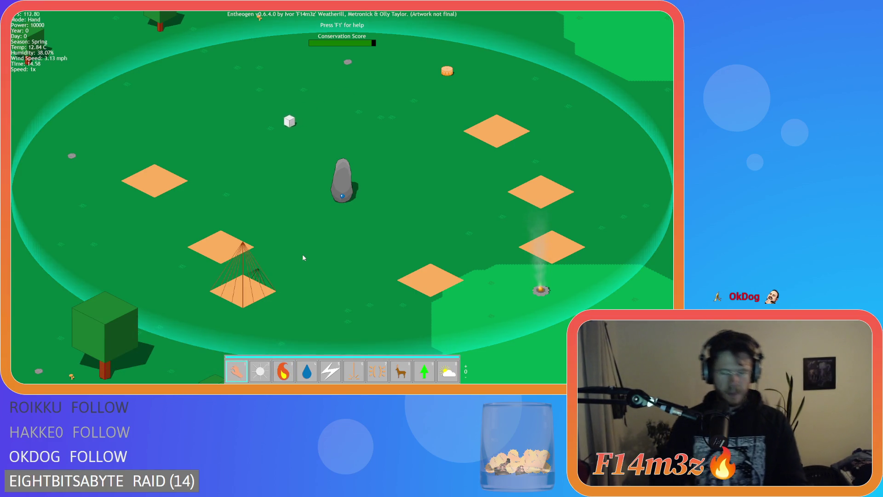
key(Escape)
key(Return)
click(313, 226)
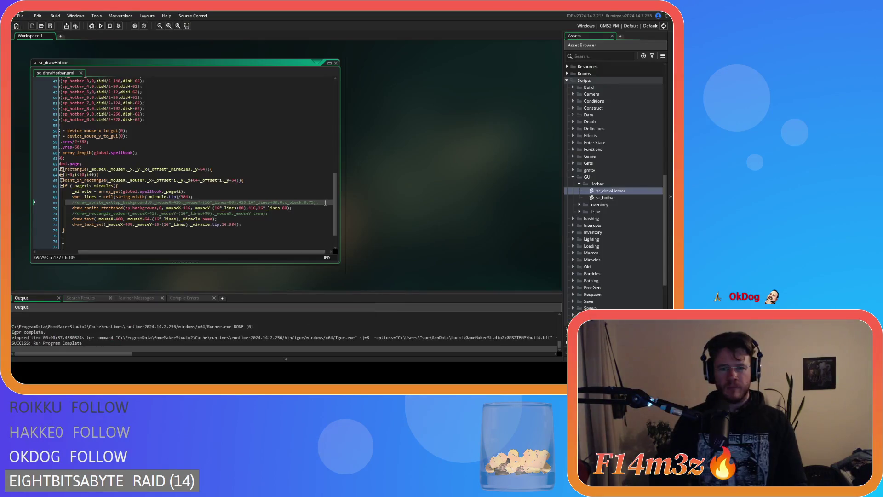
click(307, 207)
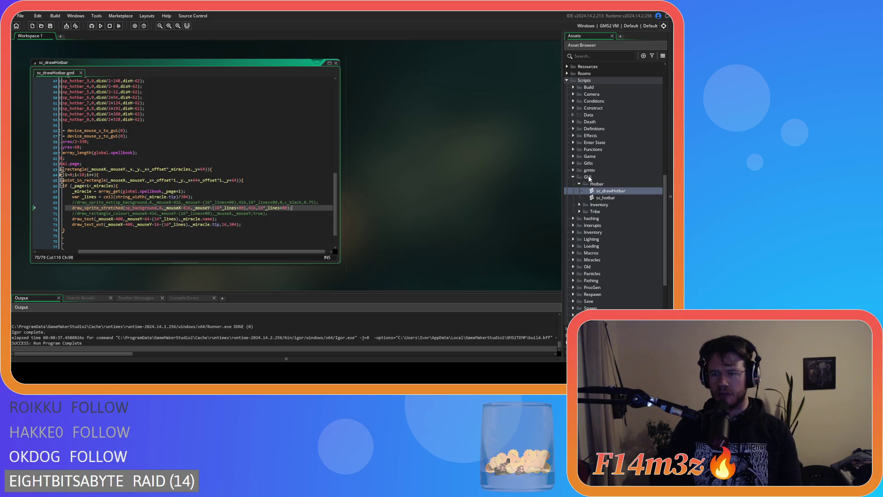
Review the sc_inventoryWindow and sc_drawInventoryWindow scripts in the Inventory folder
click(579, 204)
double_click(628, 219)
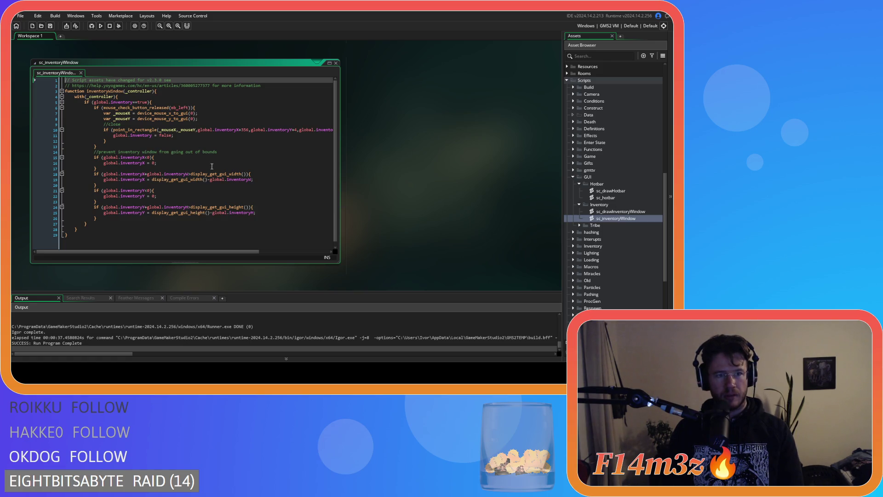
click(336, 63)
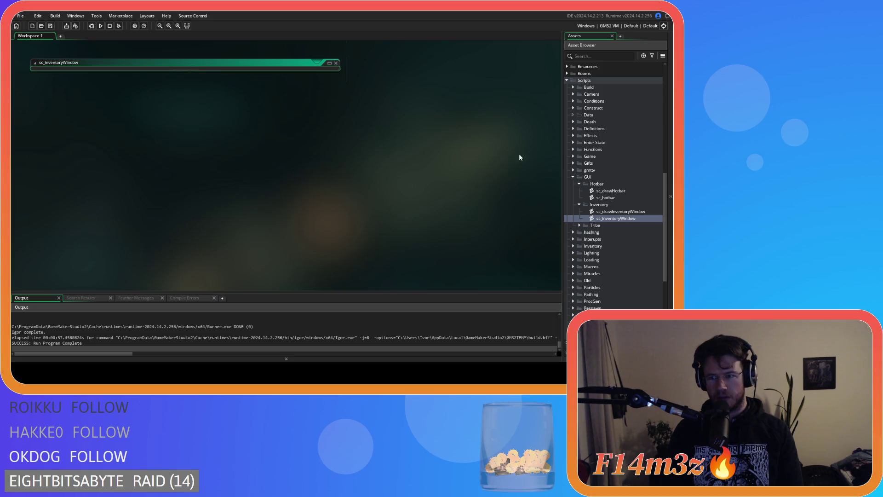
double_click(621, 211)
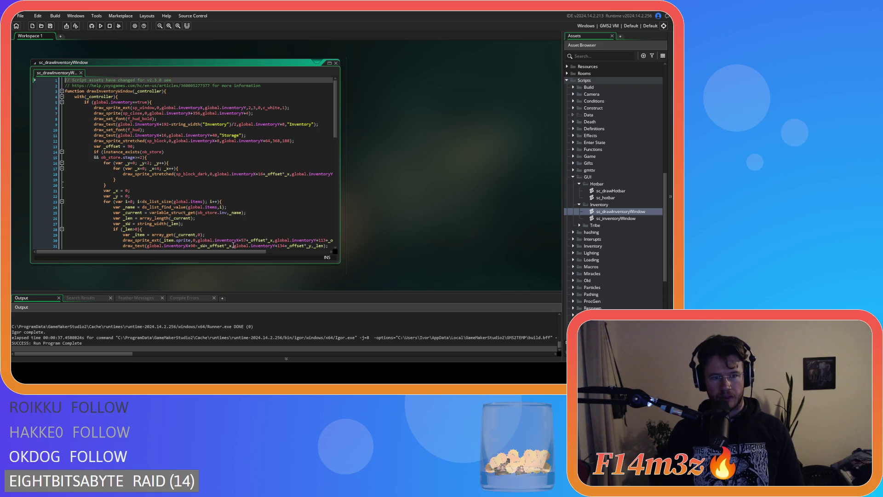
scroll(411, 254, up, 5)
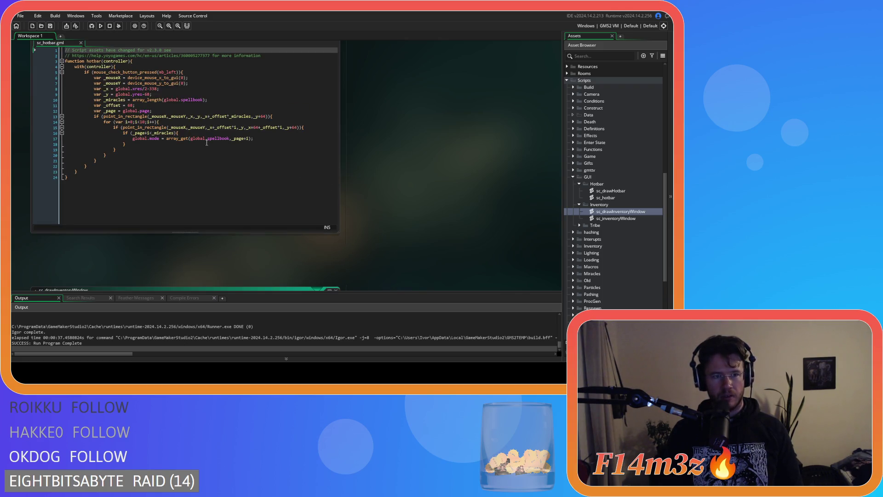
scroll(417, 208, down, 5)
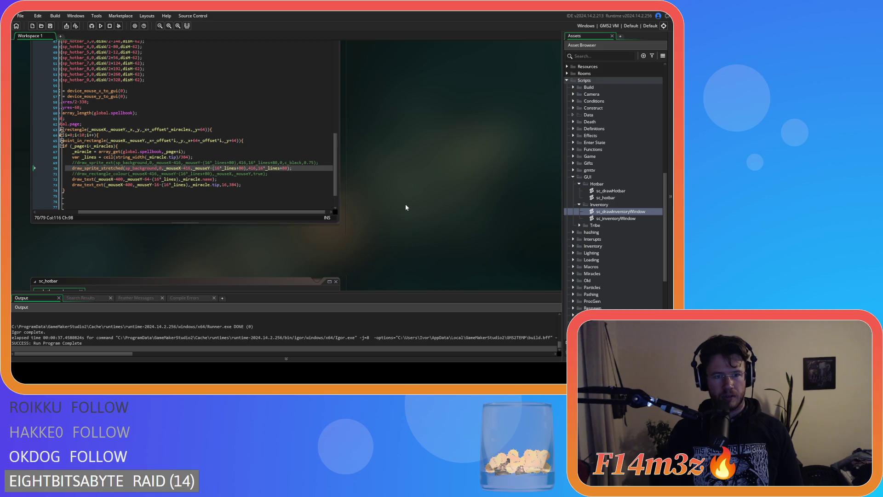
scroll(406, 208, down, 5)
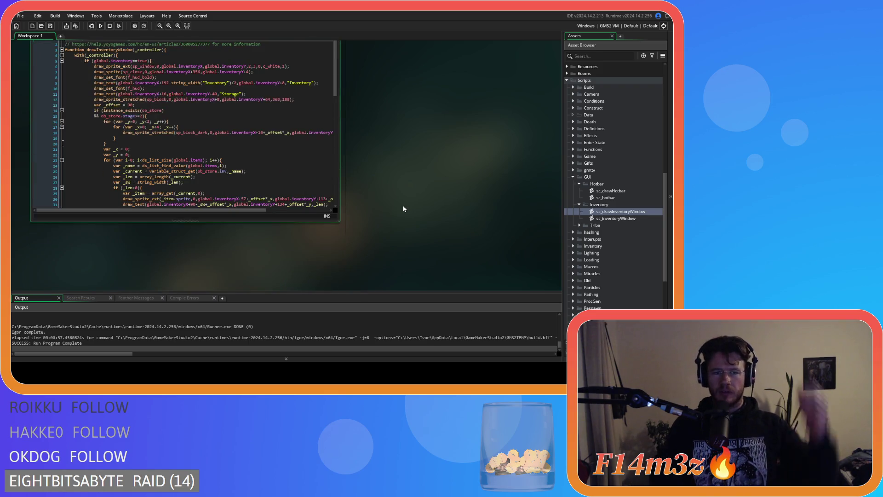
scroll(403, 208, up, 2)
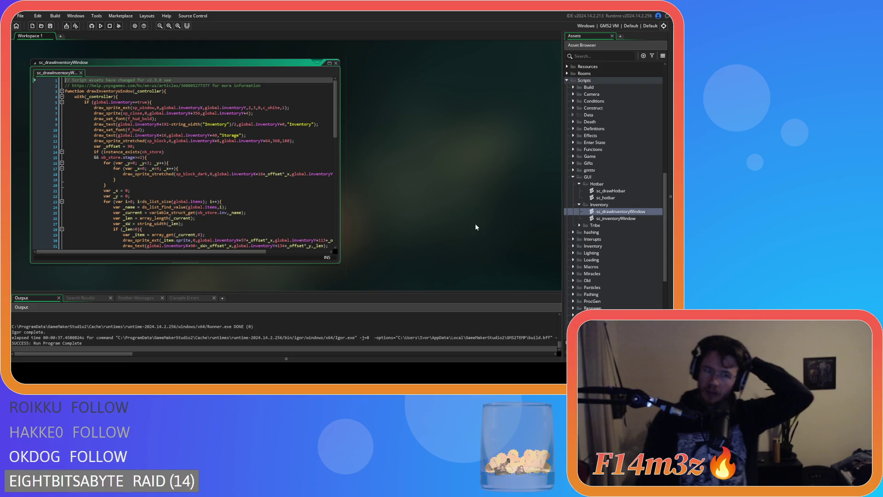
scroll(616, 261, down, 8)
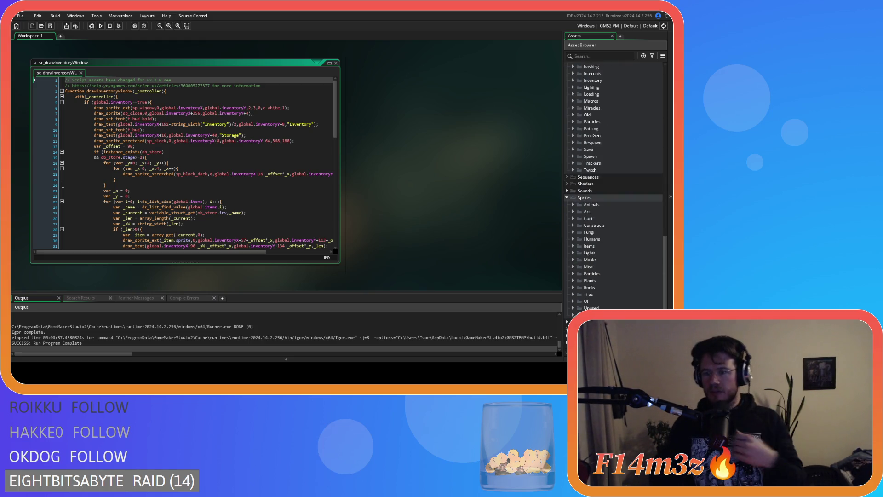
Check sp_background's nine-slice settings, close the sprite, and build and run the game
click(573, 300)
scroll(598, 276, down, 3)
scroll(616, 202, down, 1)
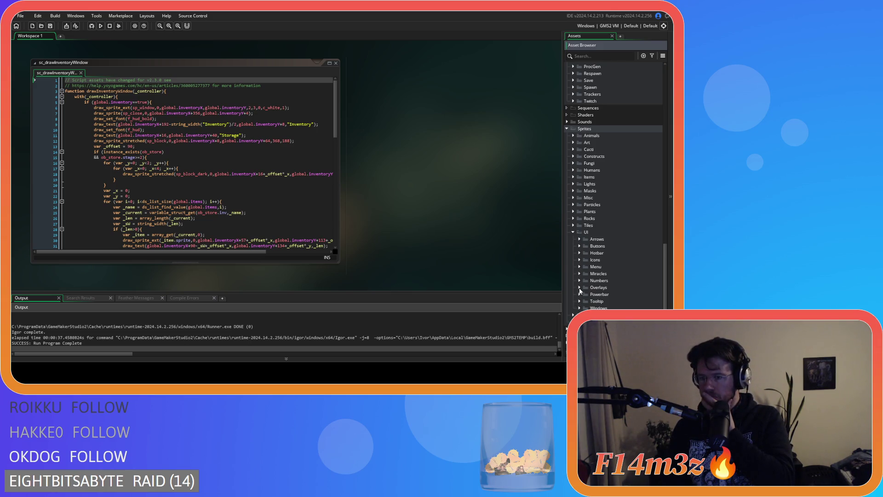
double_click(610, 307)
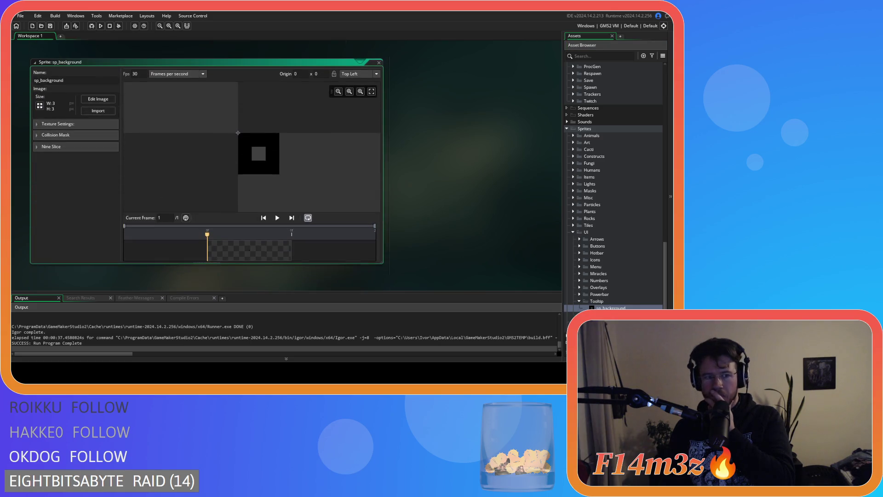
click(38, 147)
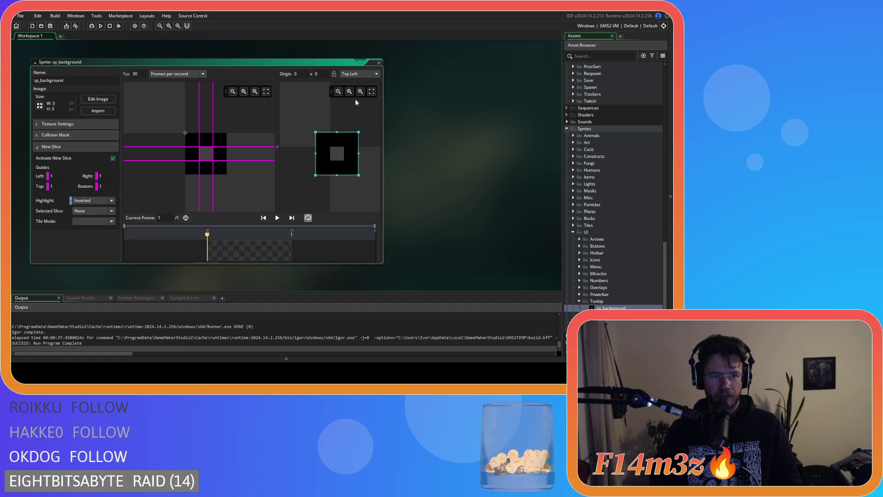
click(379, 63)
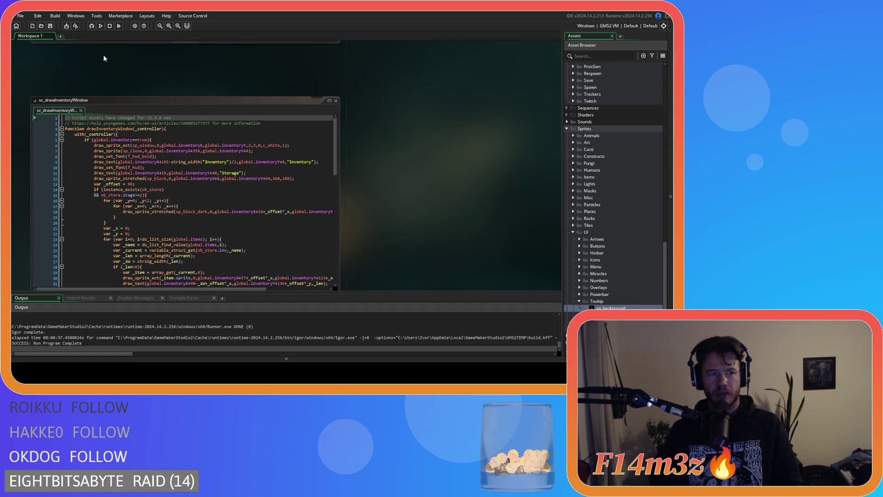
key(F5)
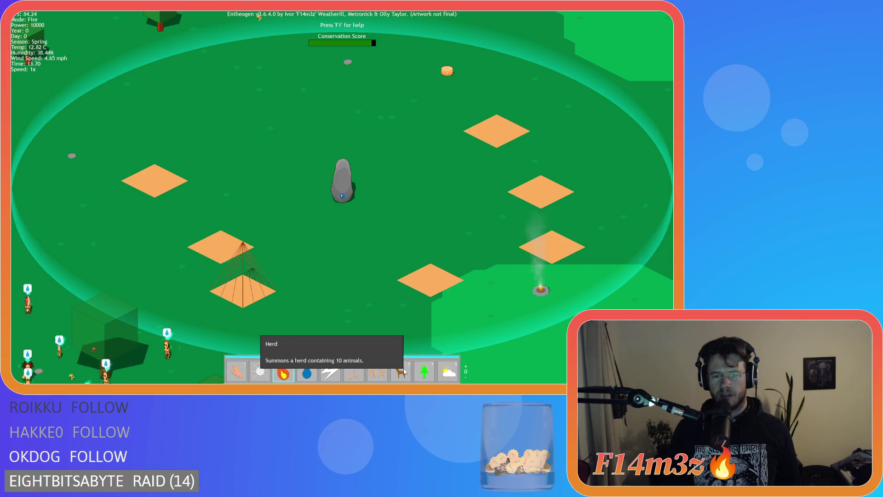
Switch the game to Hand mode, quit the test run, and return to sp_background
click(237, 372)
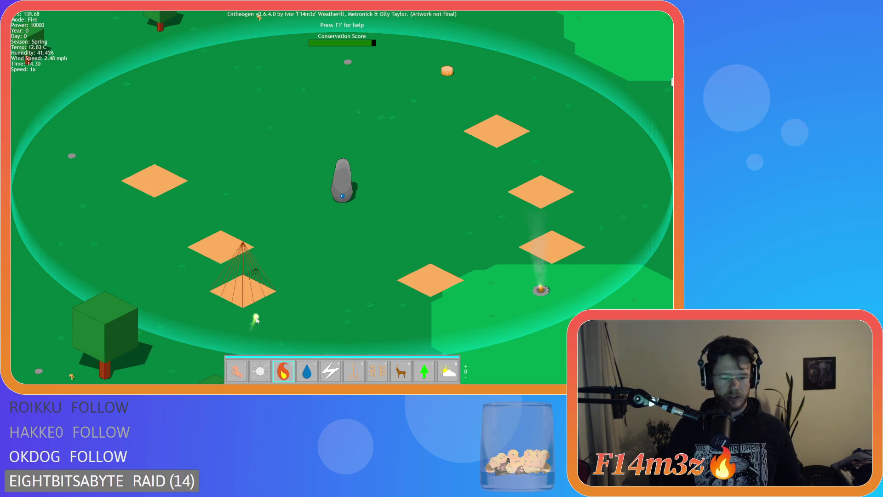
key(Escape)
key(Return)
key(Escape)
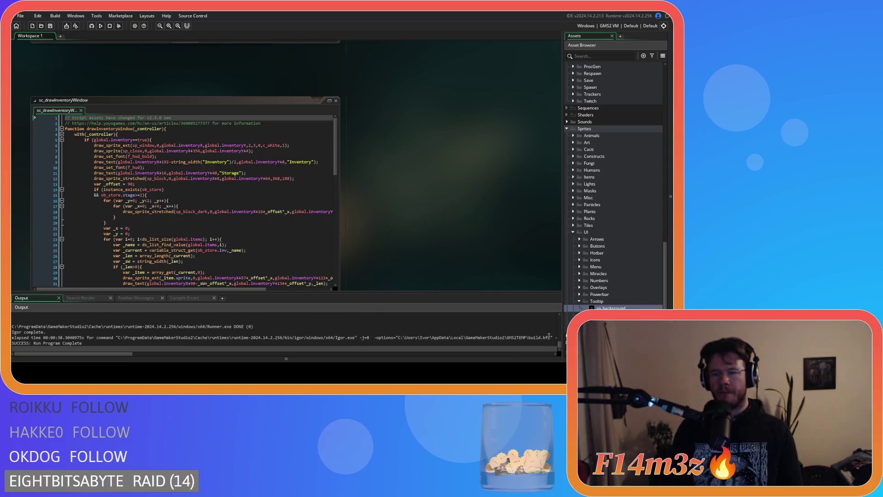
scroll(361, 281, down, 3)
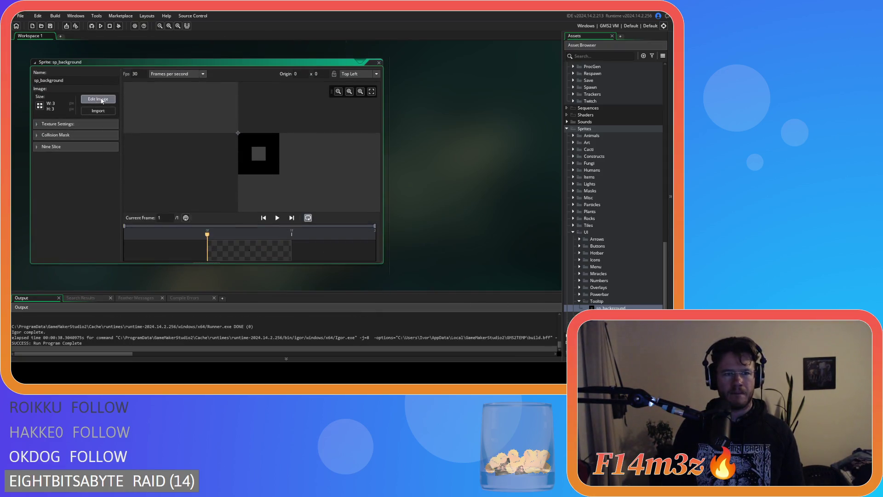
Erase sp_background's grey centre pixel and set a fill colour with alpha 190
click(102, 101)
click(481, 195)
click(268, 189)
click(494, 169)
click(249, 188)
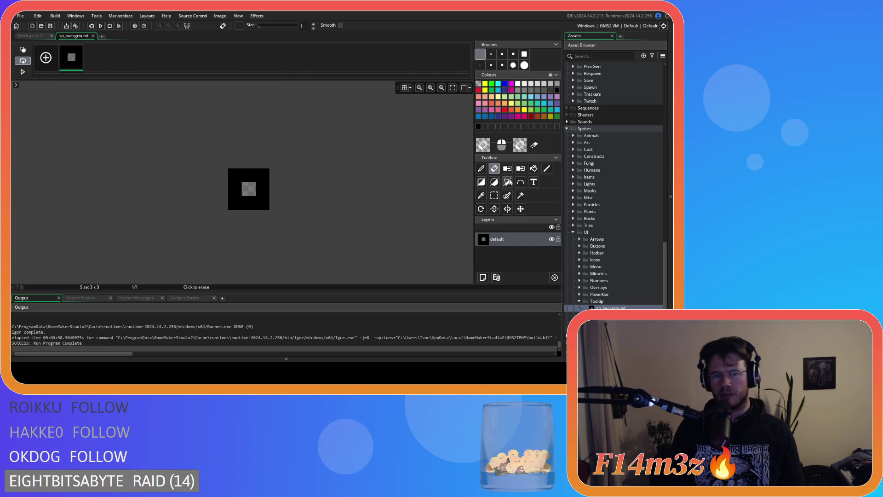
click(533, 169)
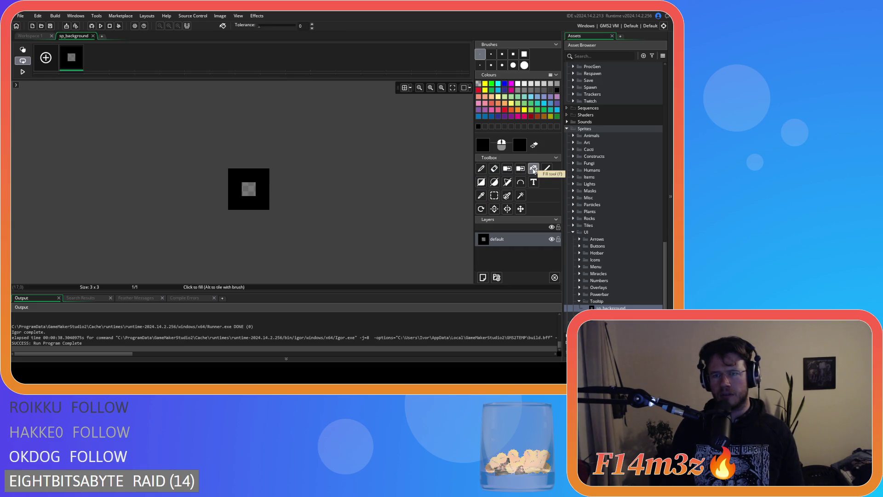
click(519, 146)
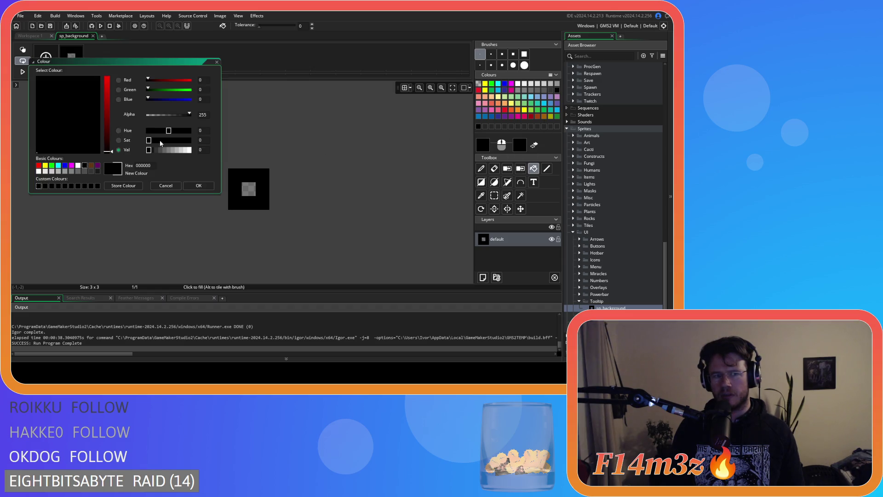
text(190)
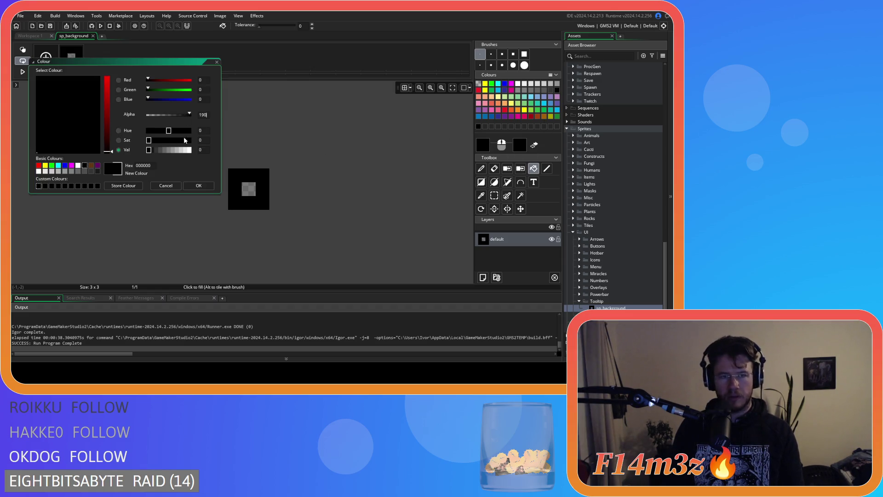
click(198, 186)
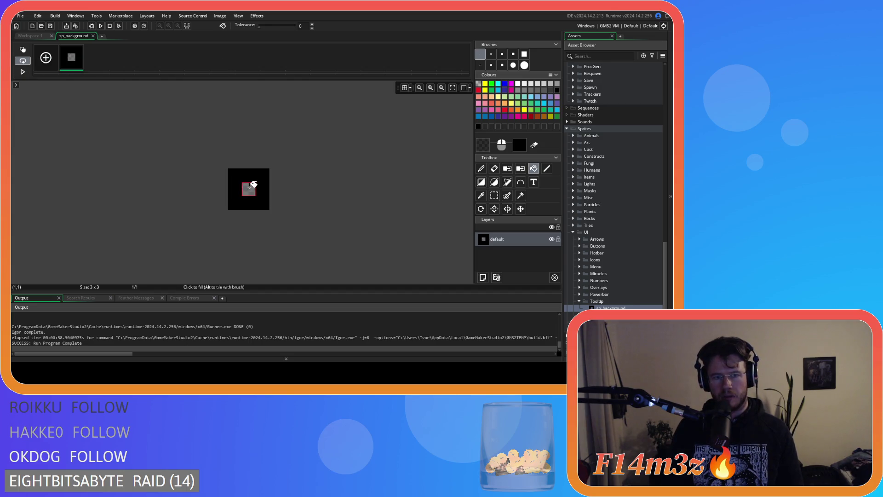
click(92, 36)
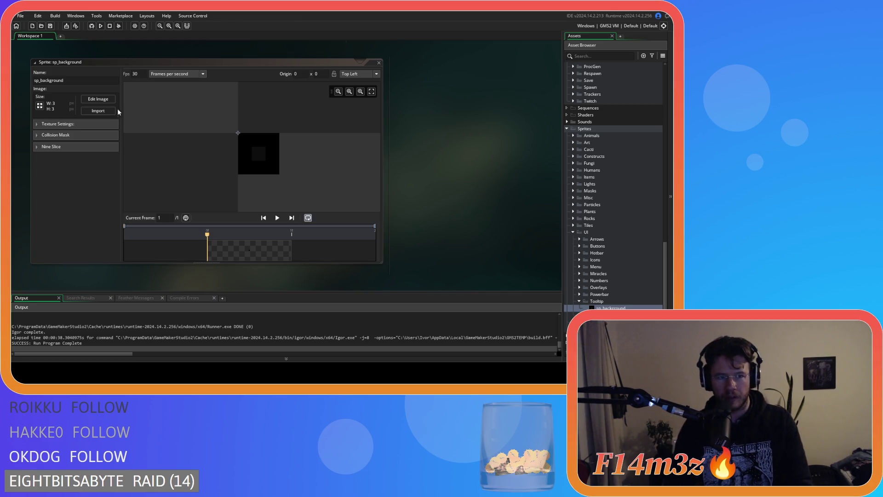
Erase the centre pixel again and fill it with white at alpha 191
click(113, 98)
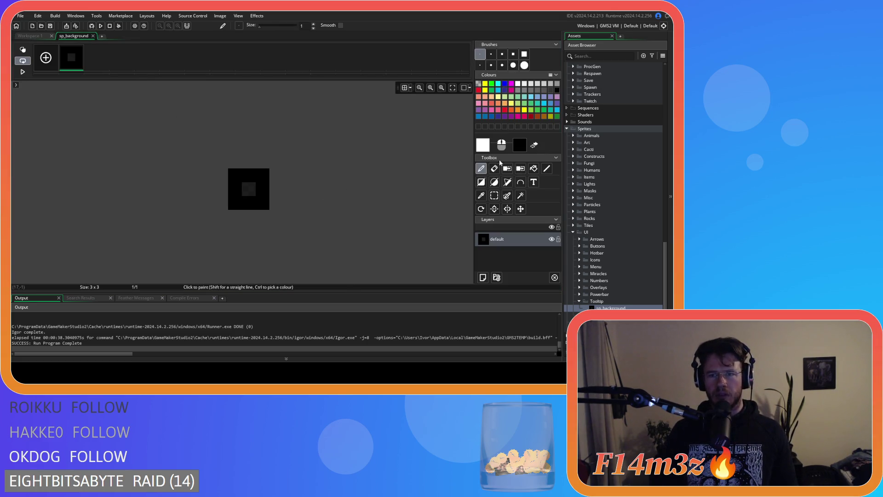
click(494, 168)
click(251, 189)
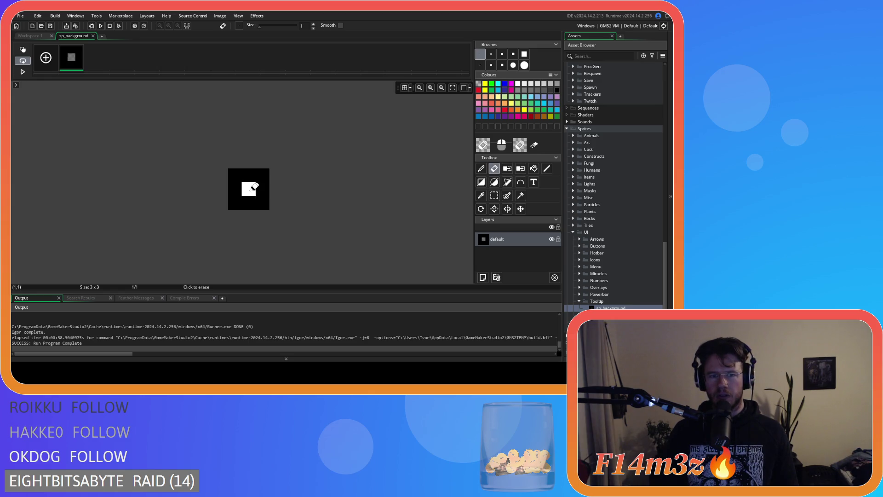
click(533, 168)
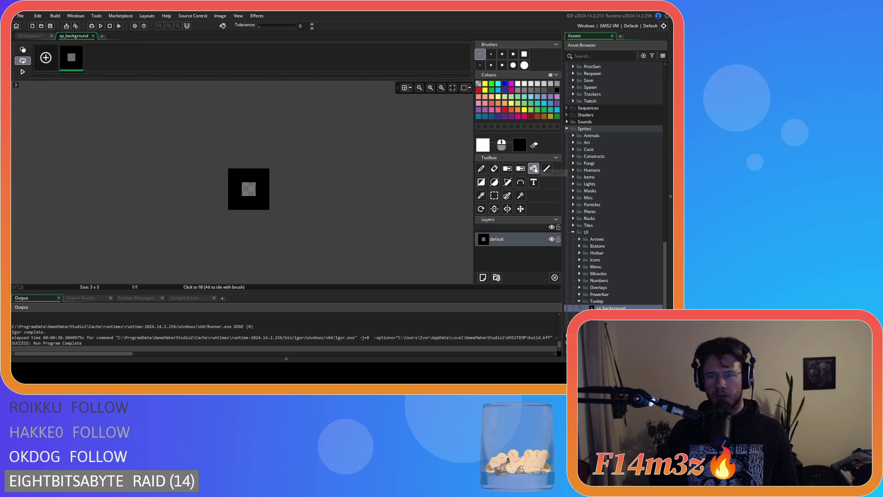
click(488, 150)
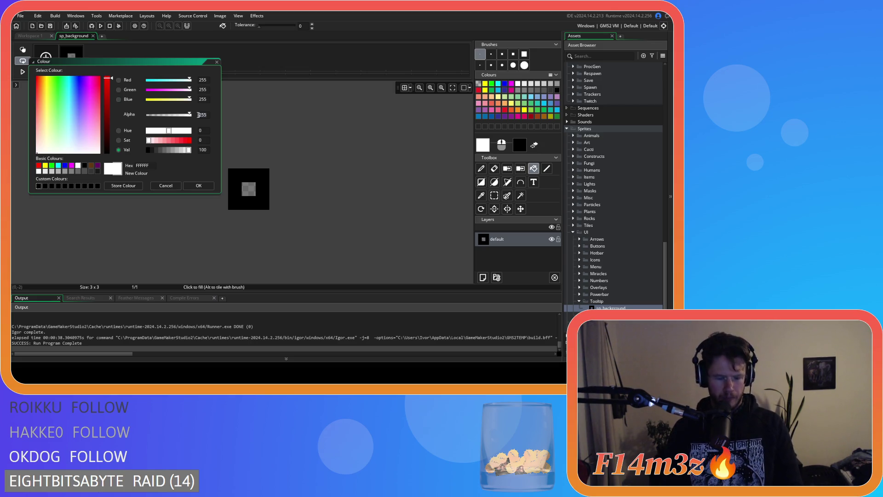
double_click(199, 114)
text(191)
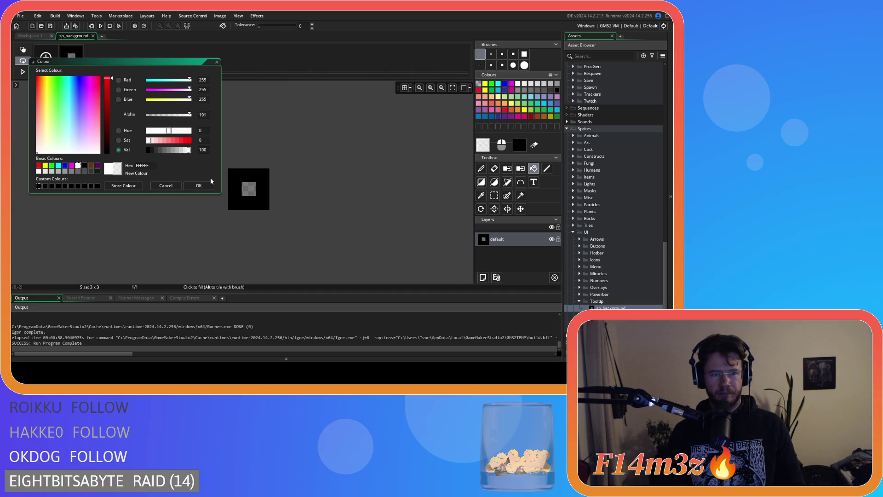
click(198, 185)
click(248, 188)
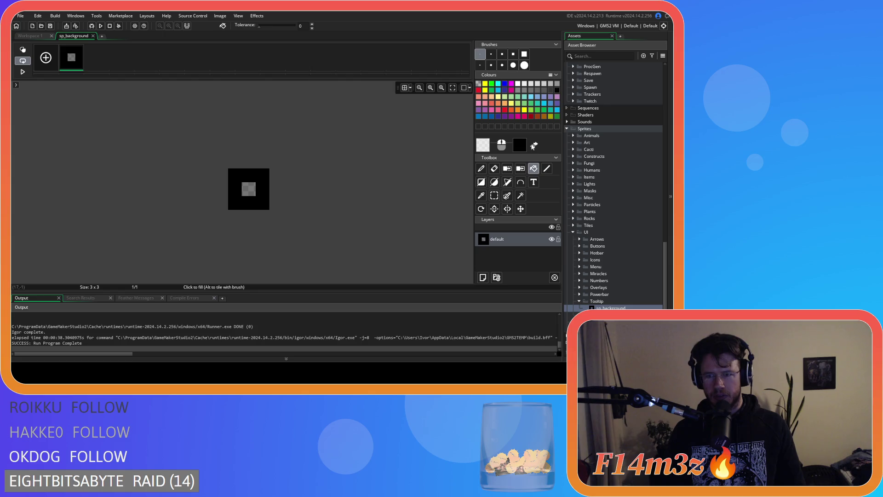
Refill the centre pixel with black at alpha 191 and close the image editor
click(534, 145)
click(482, 149)
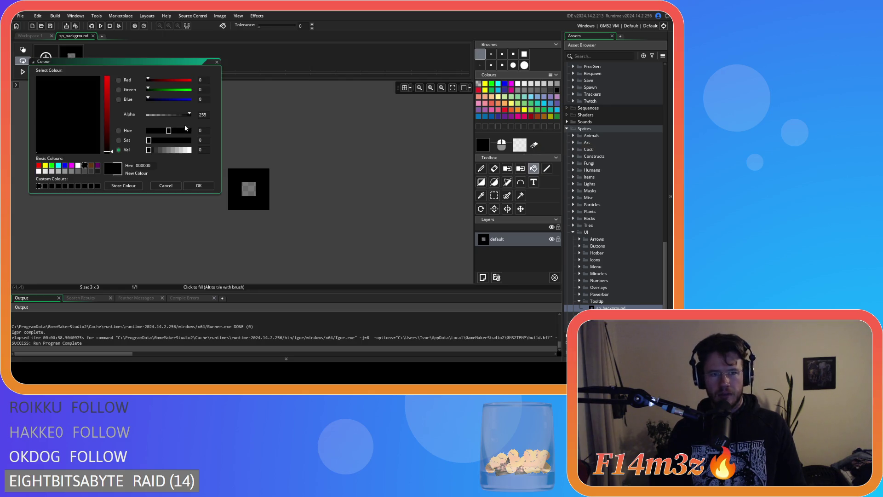
text(191)
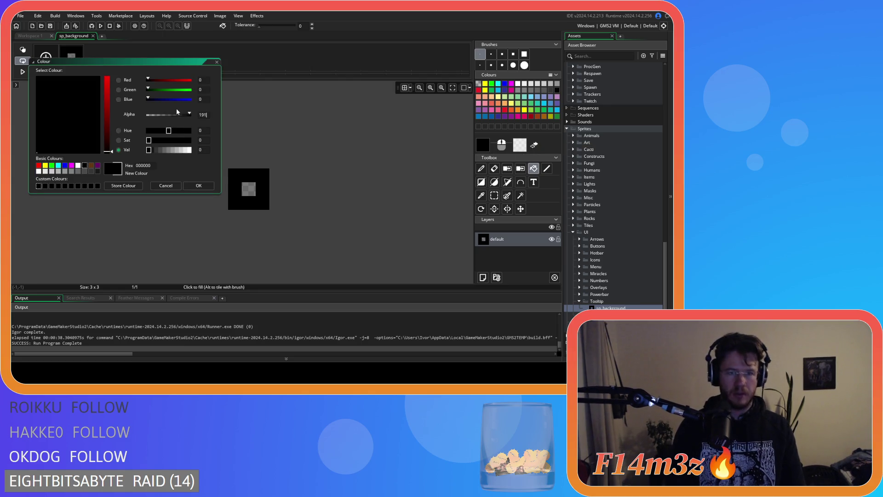
click(198, 186)
click(248, 189)
click(93, 36)
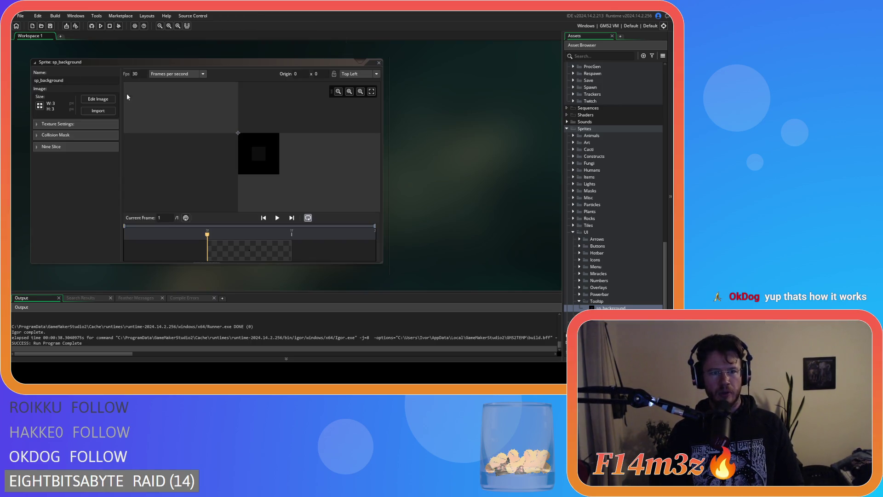
key(F5)
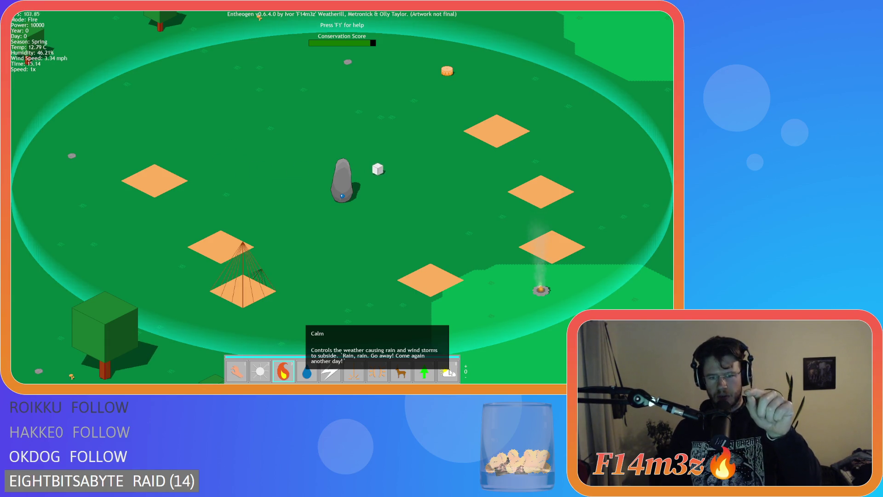
key(1)
key(Escape)
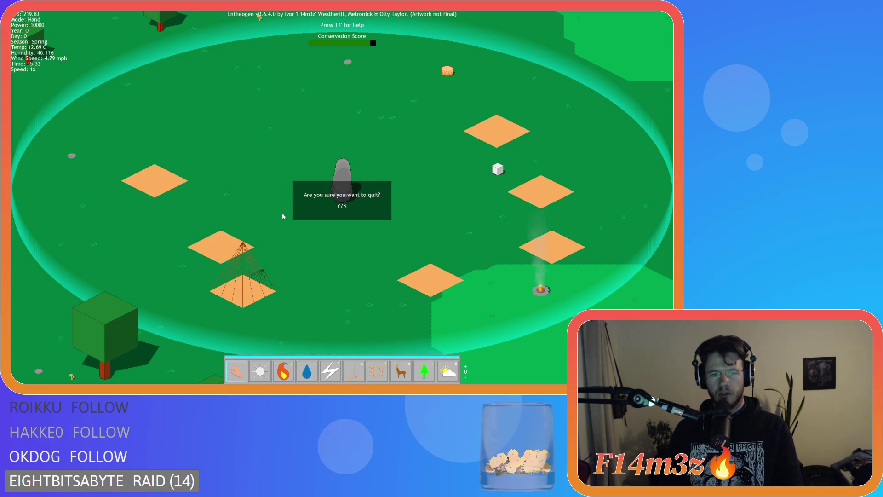
key(y)
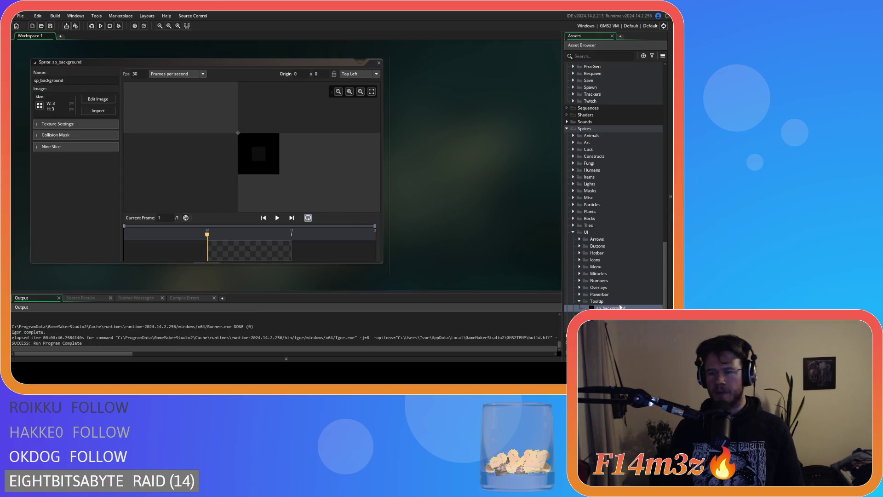
Create a new sprite named sp_d in the Tooltip folder
right_click(602, 302)
mouse_move(593, 191)
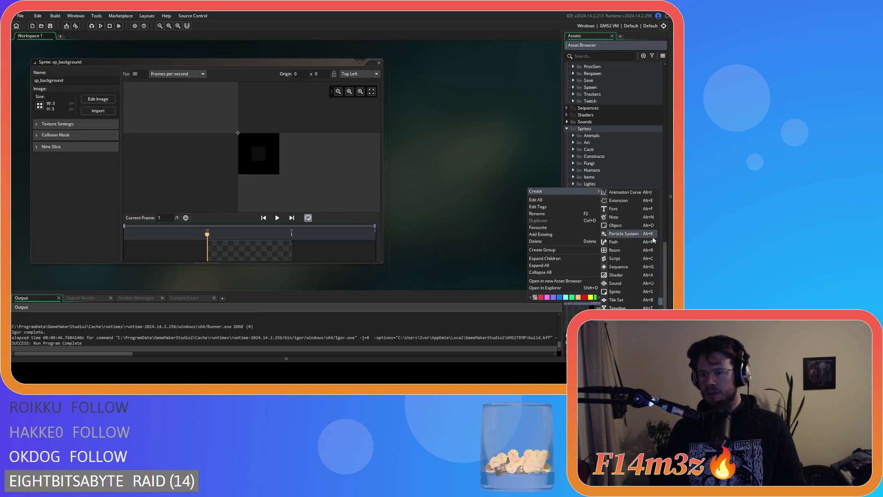
click(632, 292)
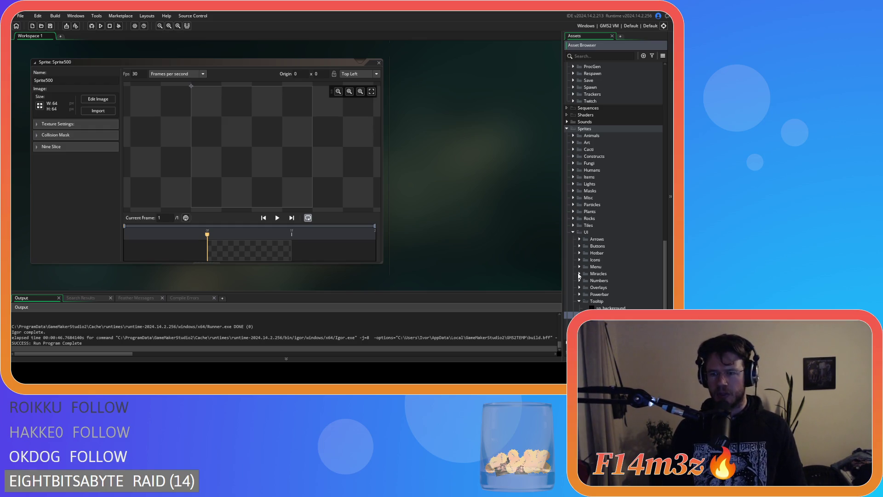
key(Return)
Try renaming sp_d to sp_pixel and dismiss the duplicate-name error
click(579, 301)
scroll(594, 307, down, 5)
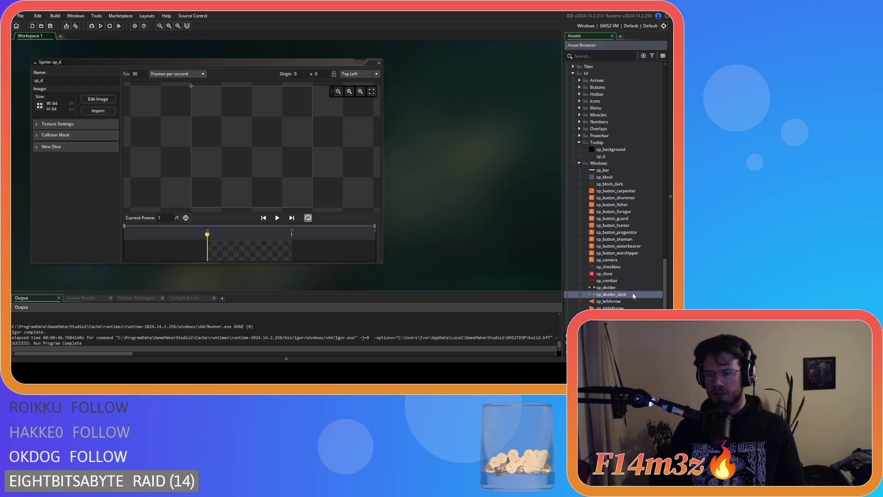
scroll(631, 252, up, 1)
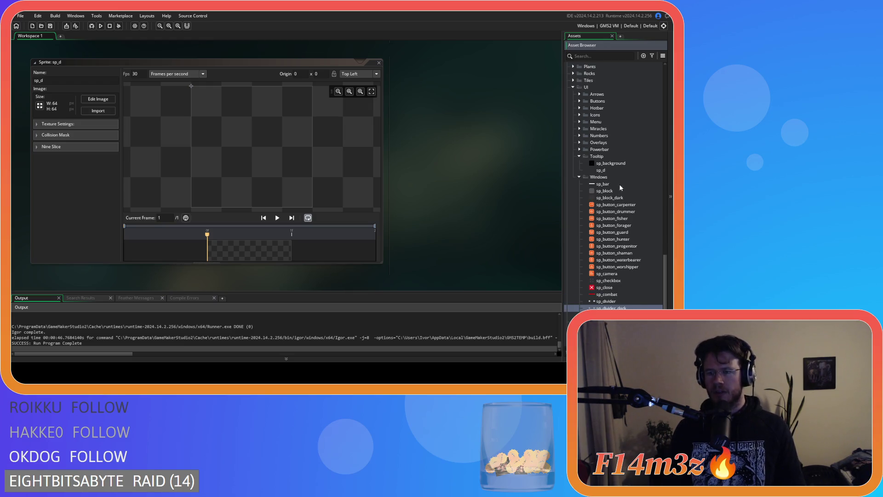
double_click(600, 170)
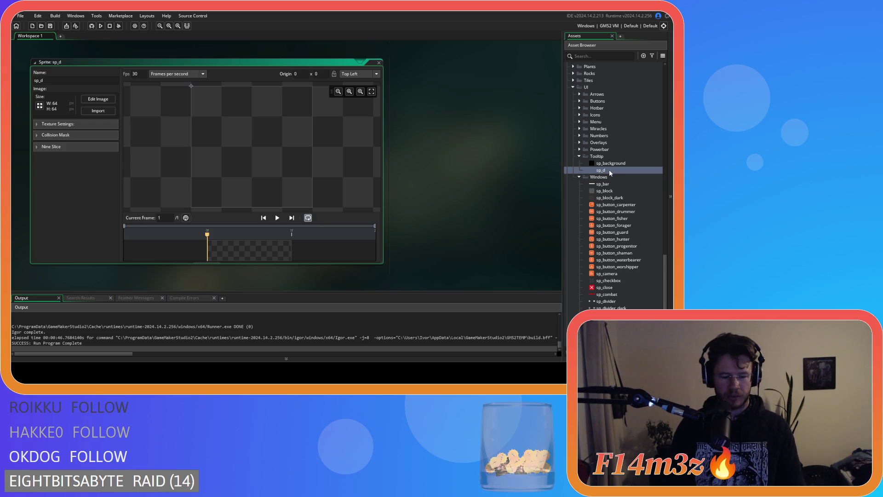
click(610, 173)
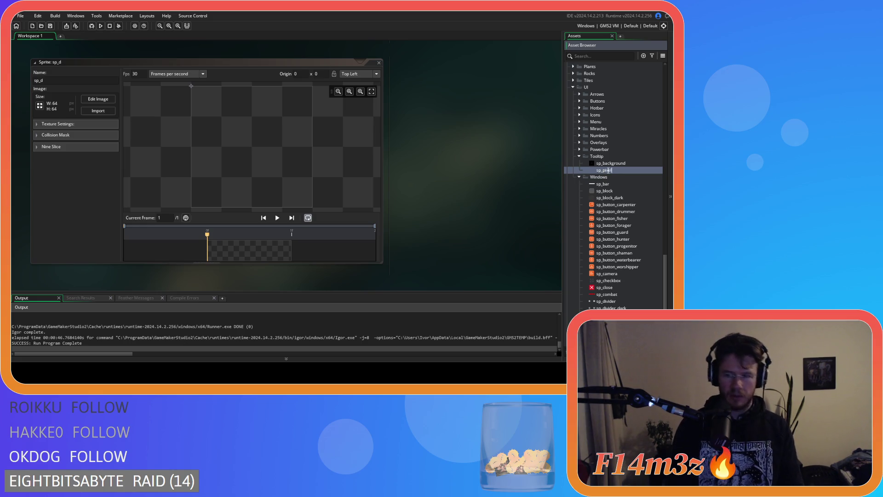
key(Return)
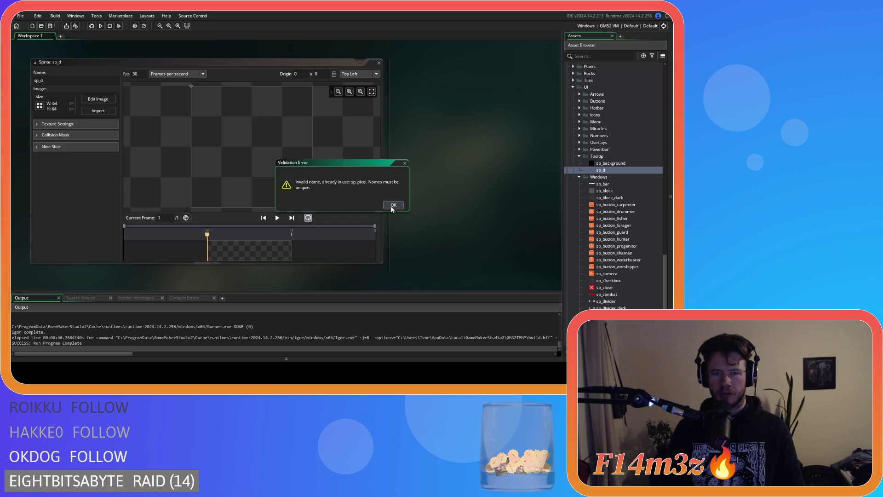
click(390, 206)
Delete the redundant sp_d sprite
scroll(619, 163, up, 5)
scroll(616, 163, up, 3)
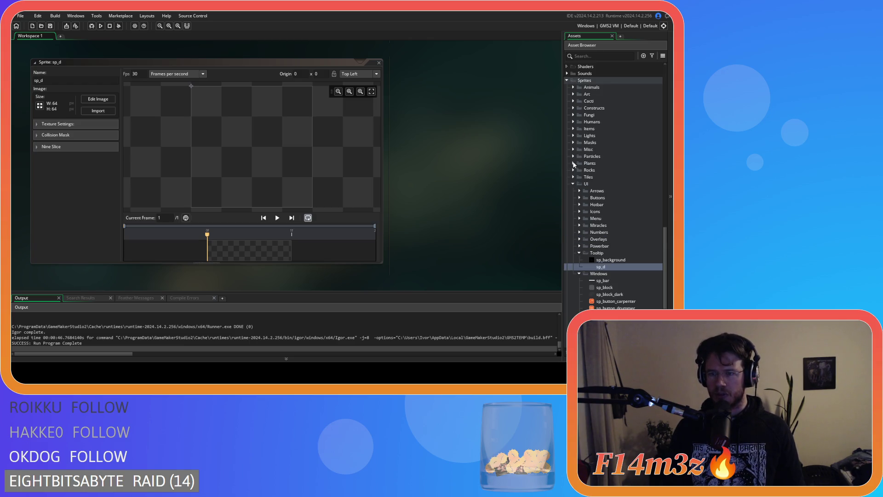
click(573, 149)
click(573, 149)
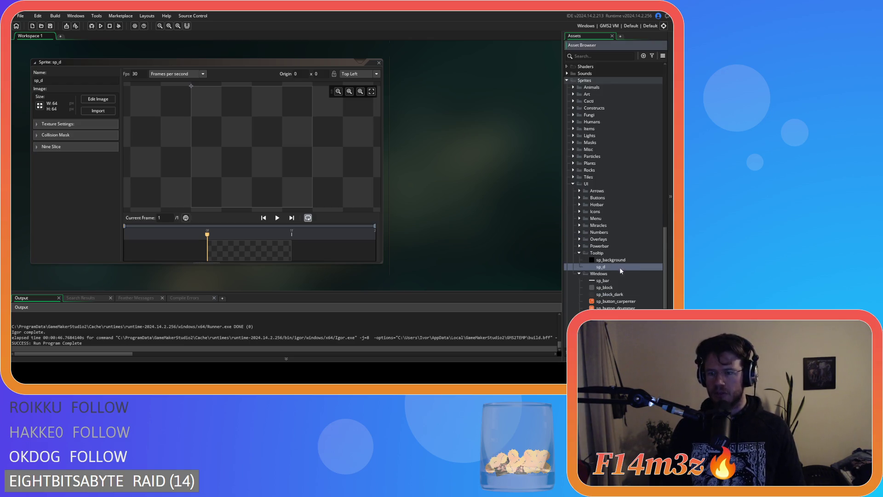
key(Delete)
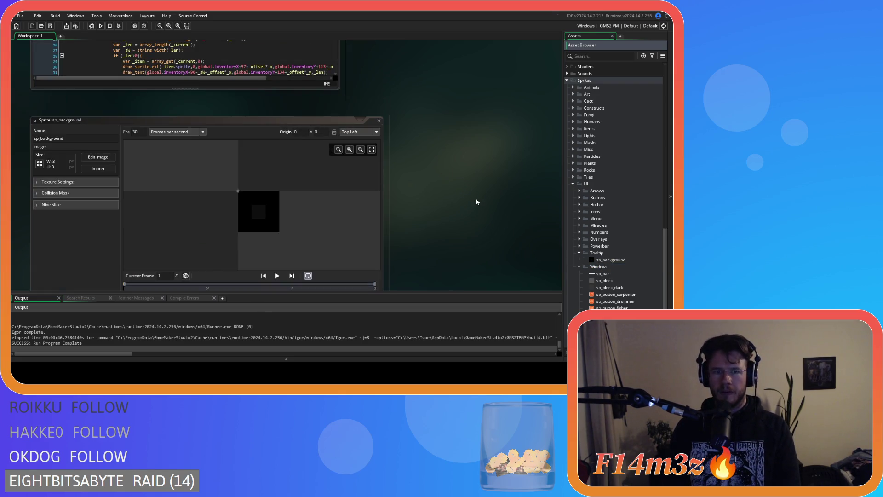
Open the existing sp_pixel sprite in Misc, then close both sprite editors
click(573, 150)
double_click(597, 156)
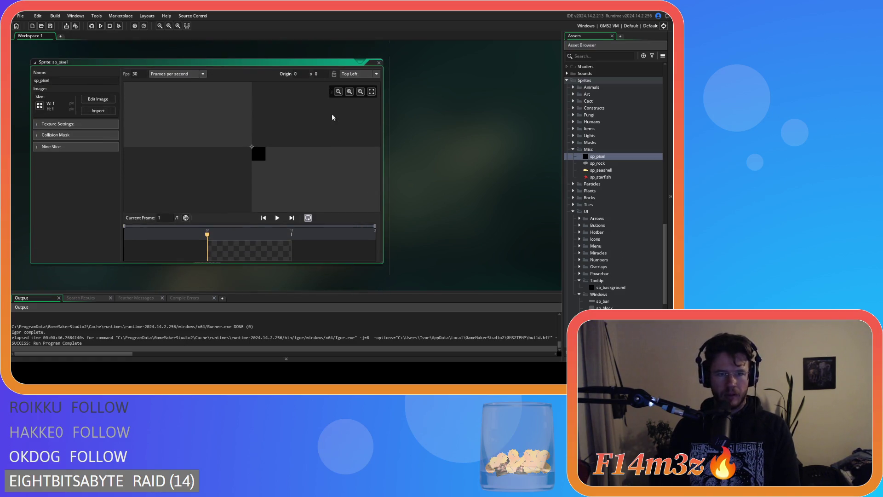
click(379, 62)
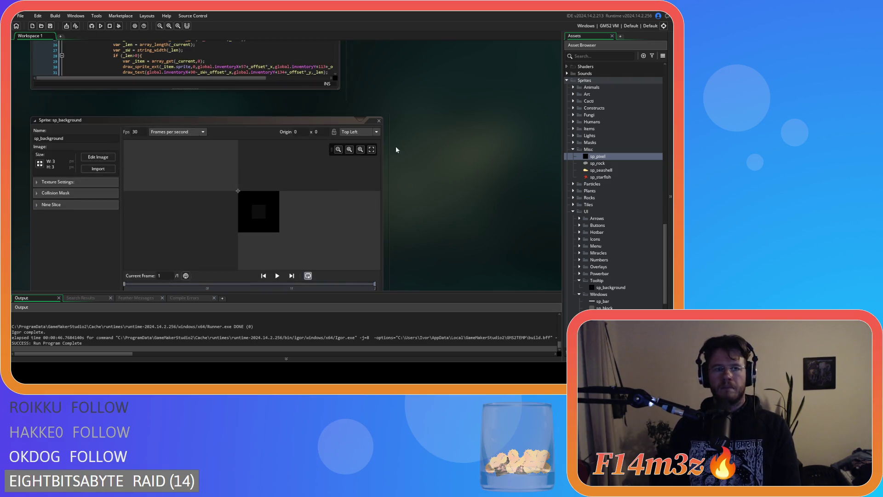
click(379, 121)
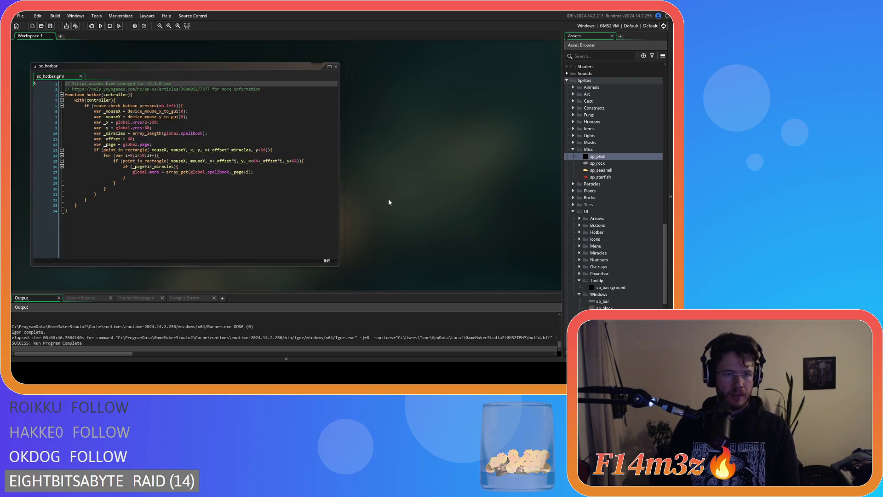
Delete the commented-out draw_sprite_ext and draw_rectangle_colour lines after the background line
drag(320, 217, 193, 211)
key(BackSpace)
click(306, 220)
key(End)
key(shift+Down)
key(BackSpace)
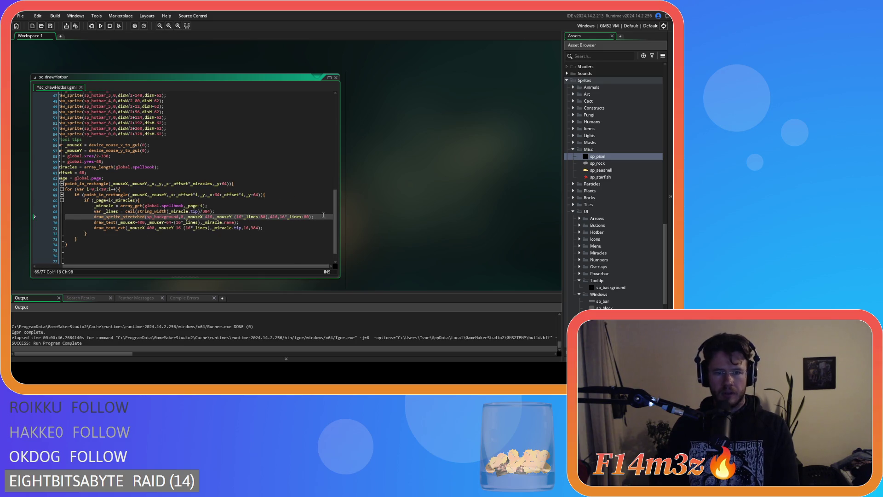
key(Return)
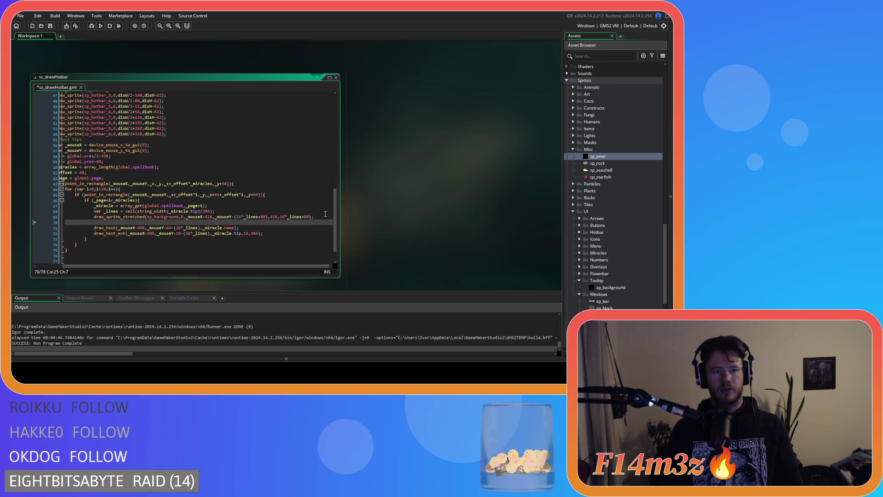
Start a draw_sprite_stretched call for sp_pixel at x offset _mouseX-416
text(draw_)
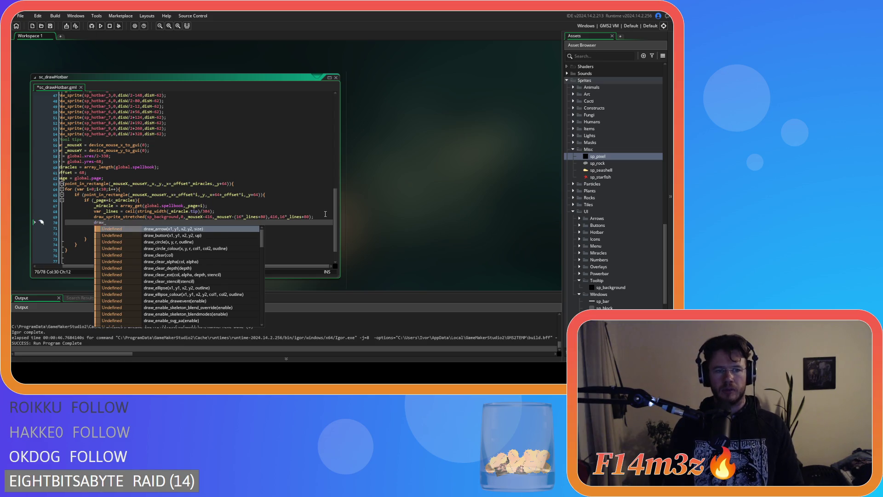
text(spr)
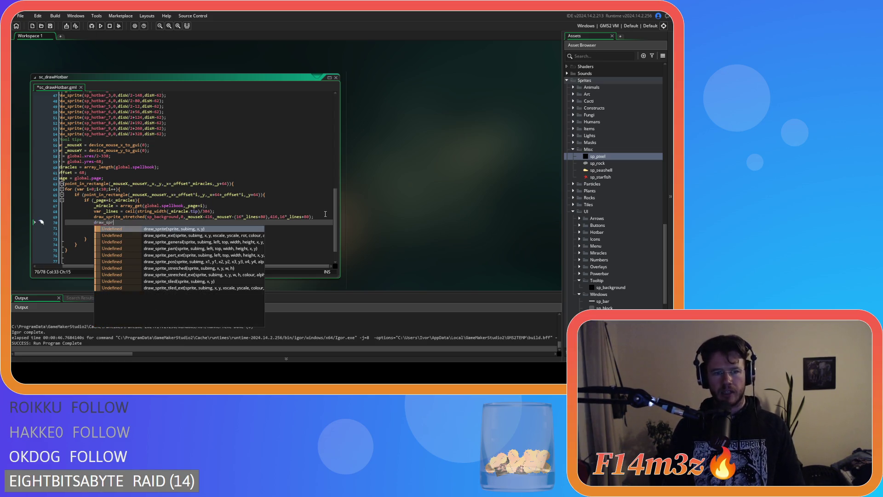
key(Down)
key(Down)
key(Down)
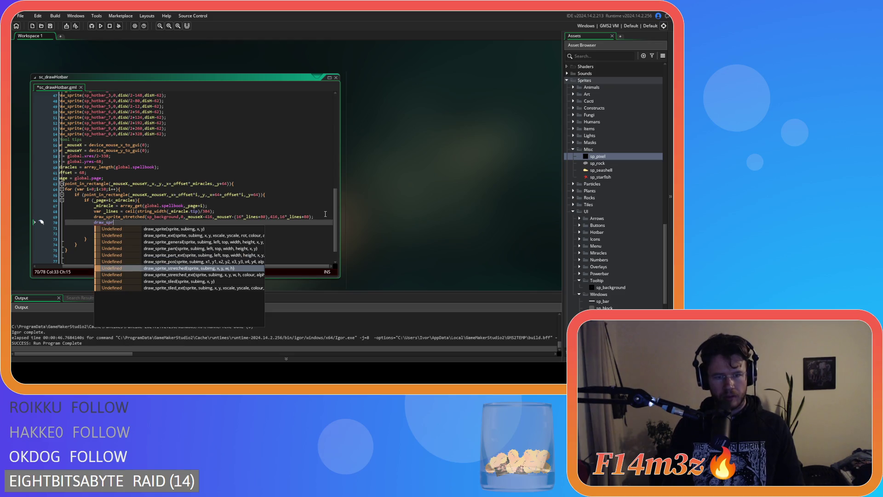
key(Return)
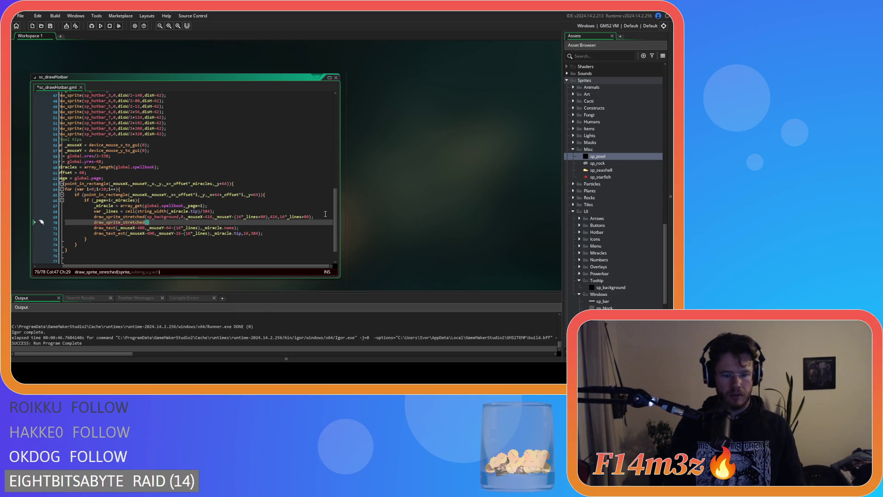
text(sp_pixel,0,)
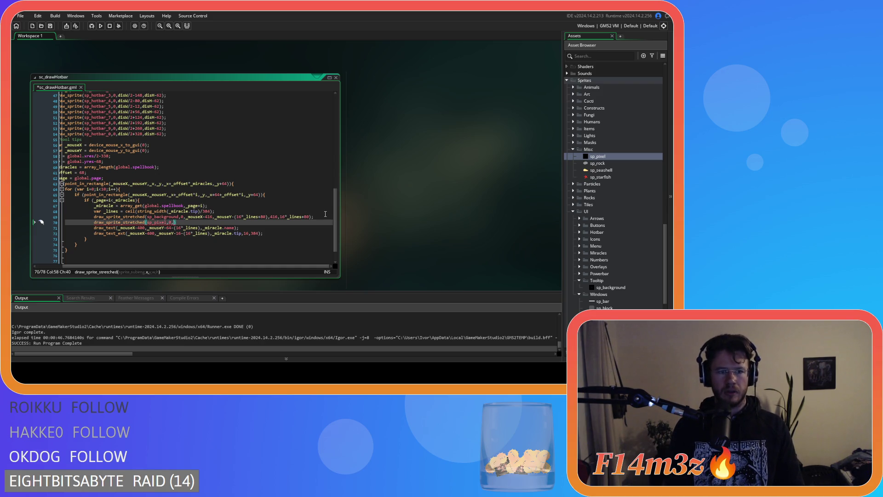
scroll(326, 214, down, 1)
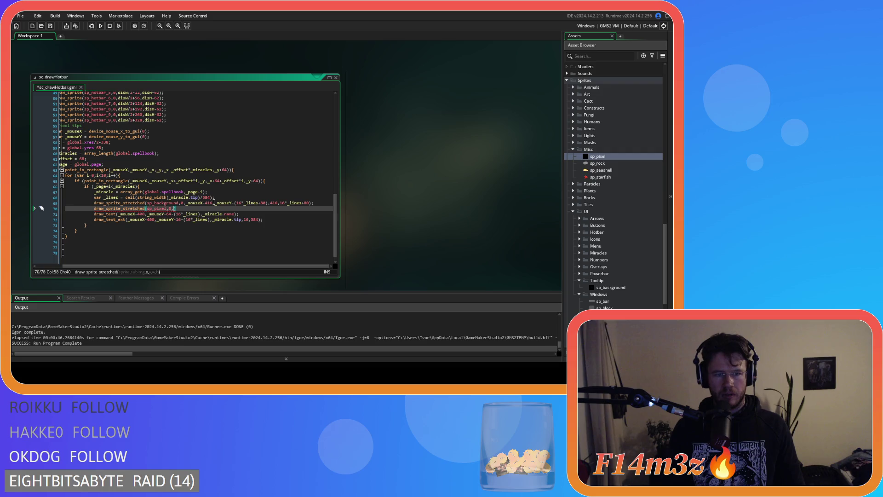
drag(213, 202, 201, 203)
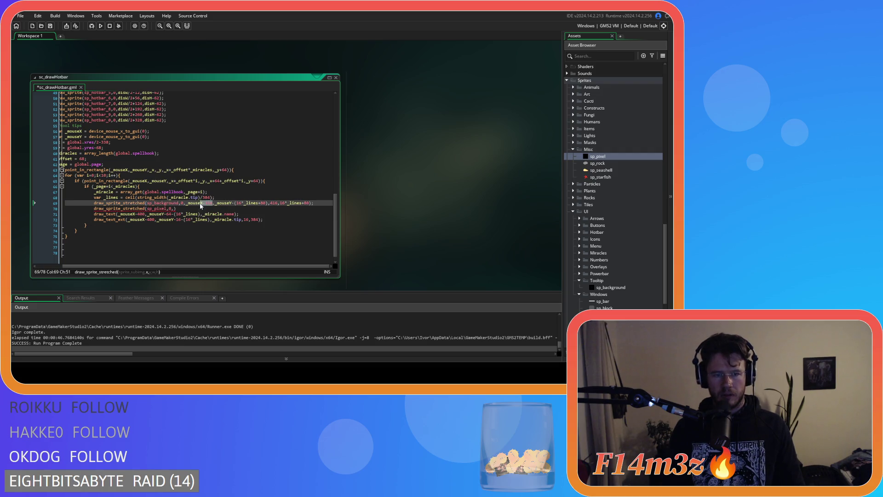
click(172, 209)
text(_mouseX-416)
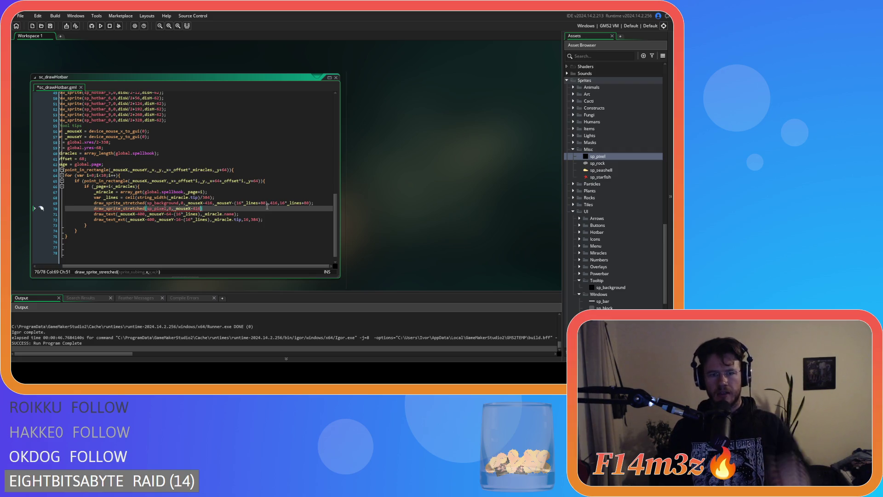
Finish the divider with the background's y offset, 416 width and 1 height, then run
drag(268, 202, 217, 204)
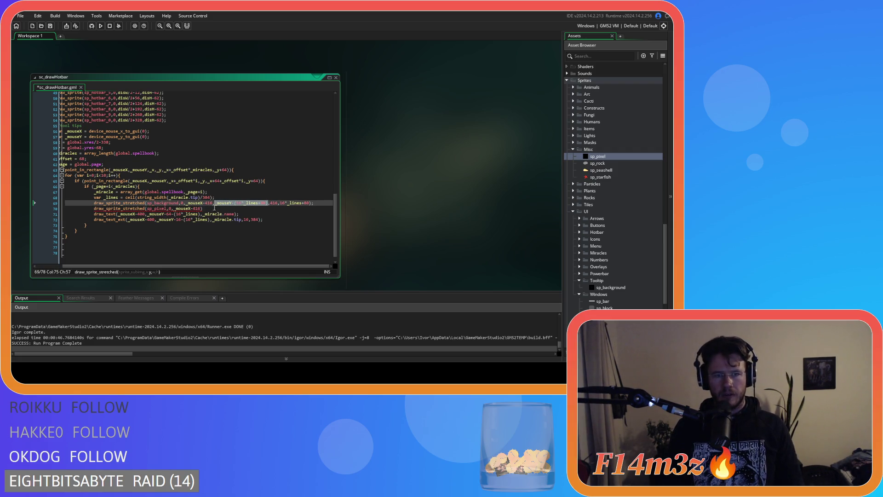
click(202, 209)
text(,_mouseY-(16*_lines+52)
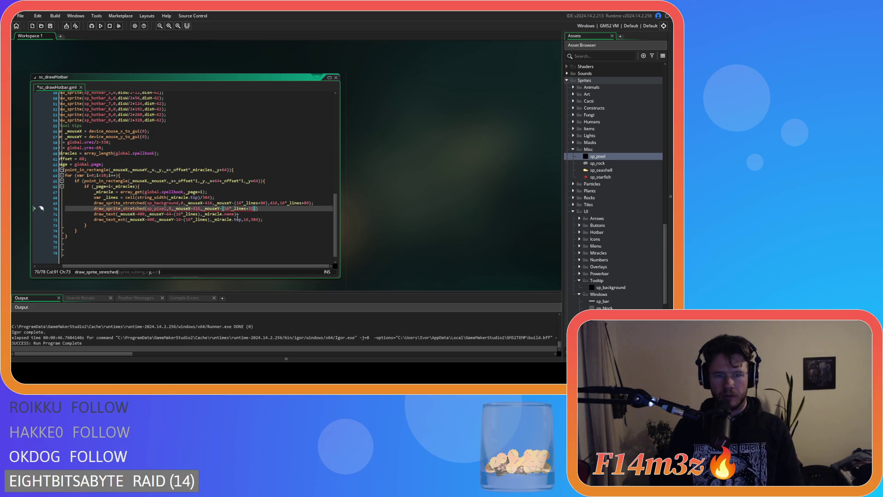
text())
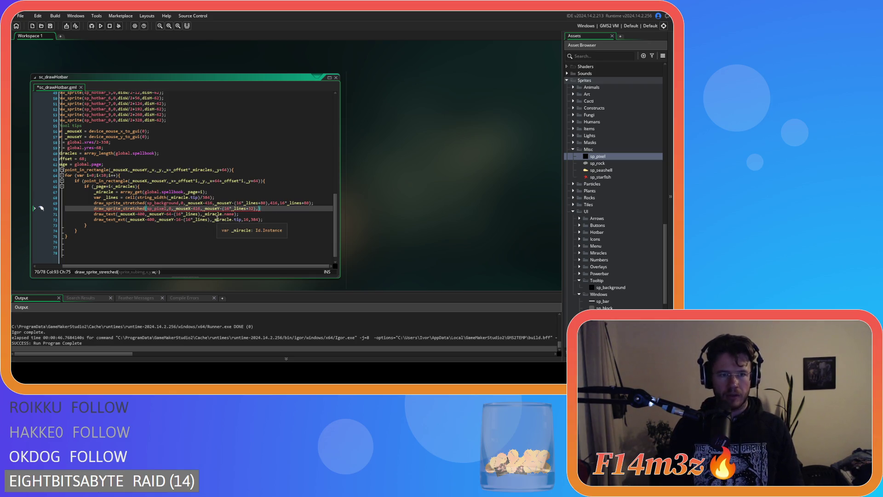
double_click(274, 202)
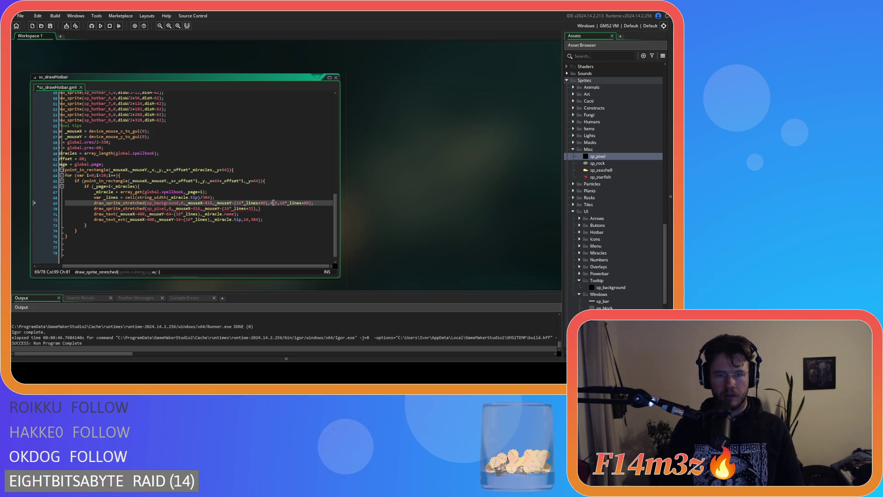
key(Down)
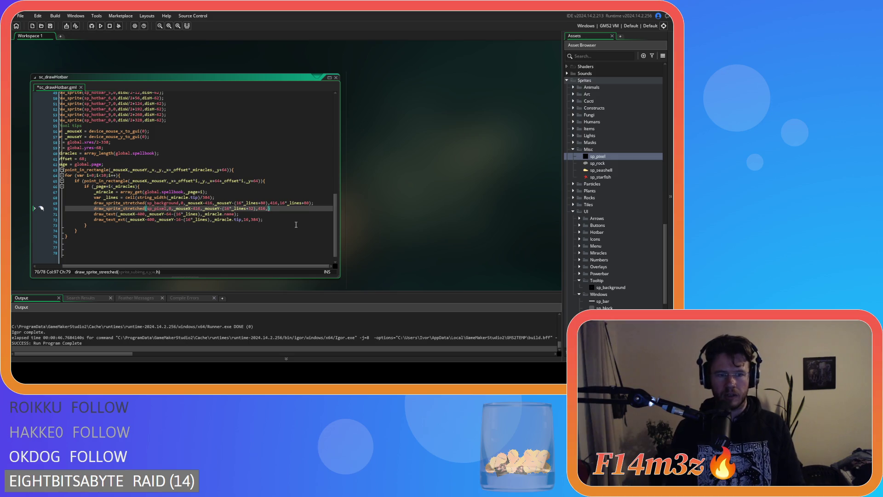
text())
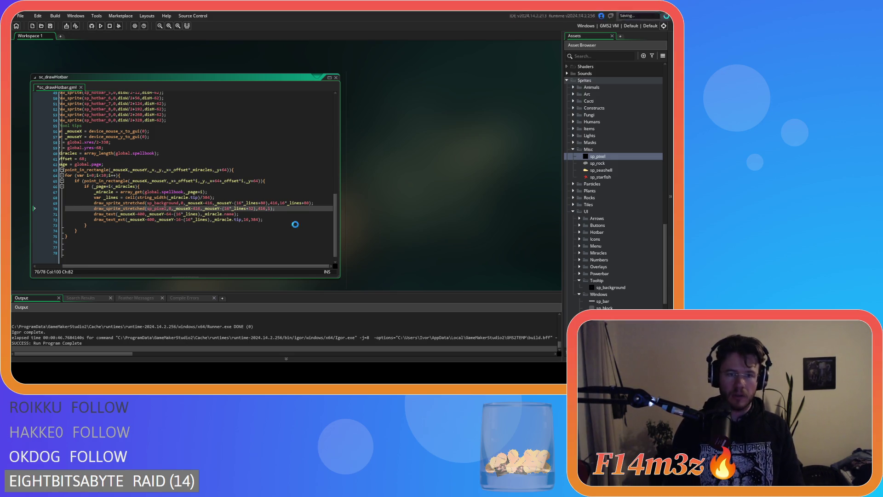
key(F5)
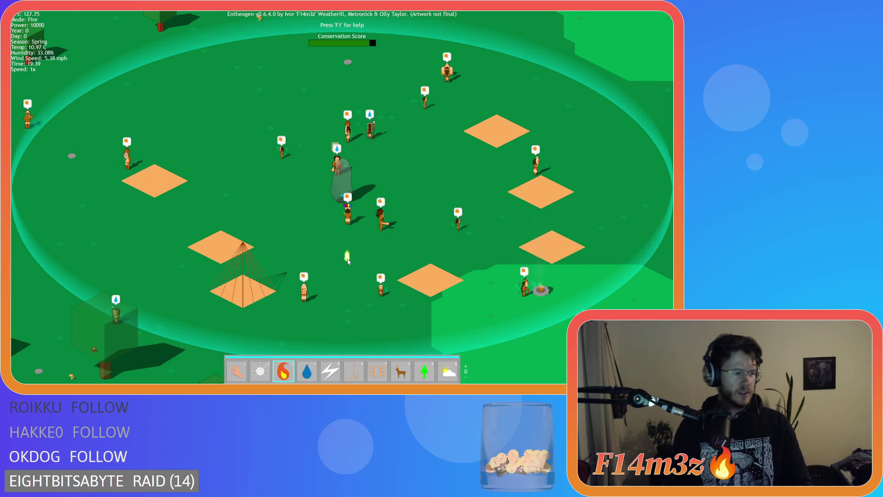
Switch back to hand mode with key 1 and quit the test run
key(1)
key(Escape)
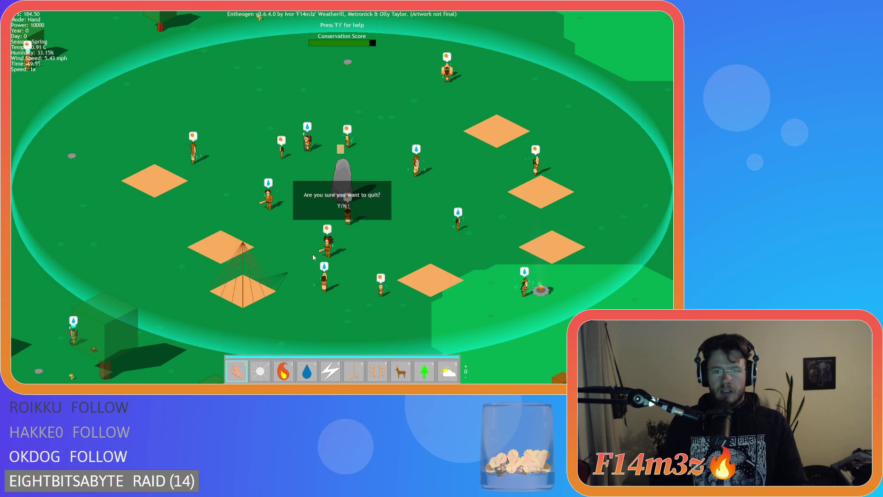
key(y)
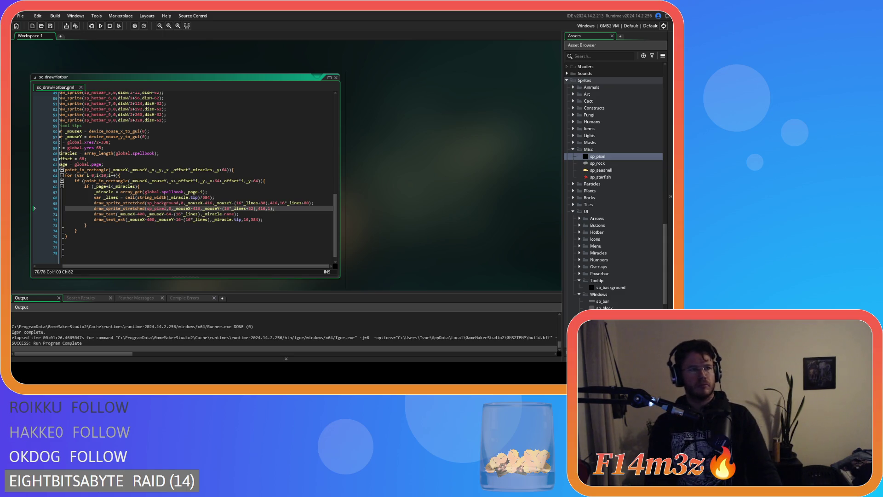
Replace the x offsets on lines 69 and 70 with 00
click(184, 169)
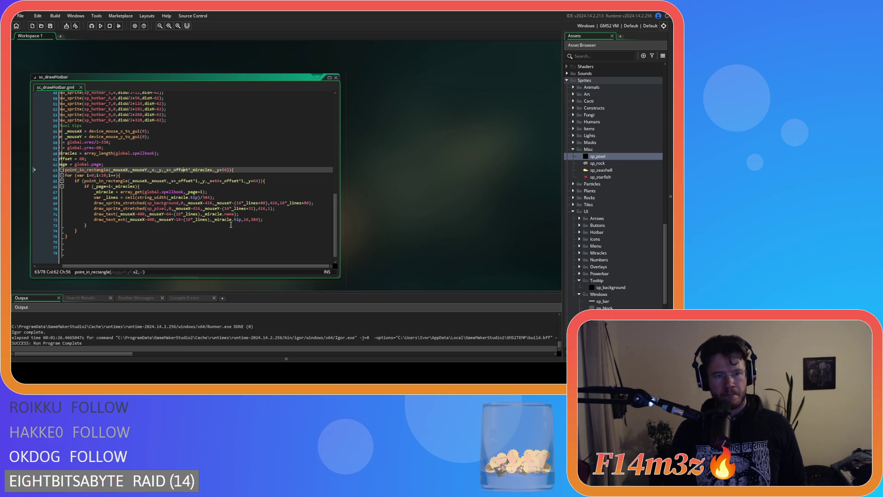
double_click(209, 203)
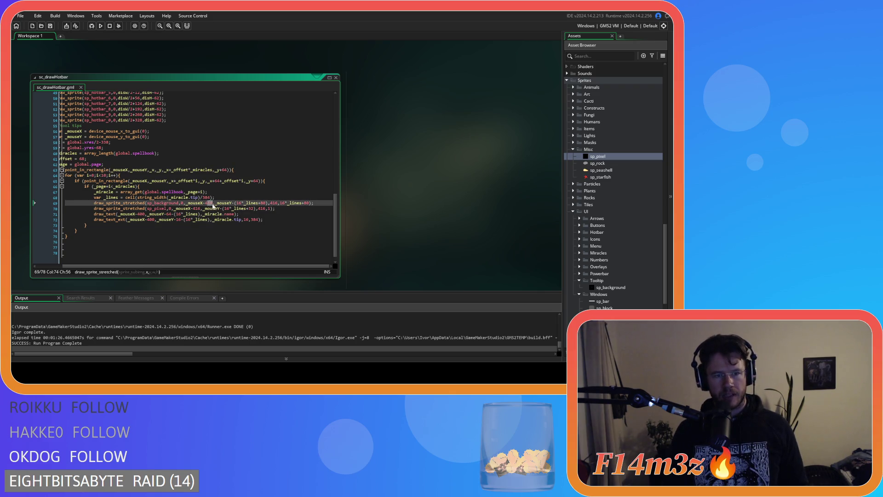
text(00)
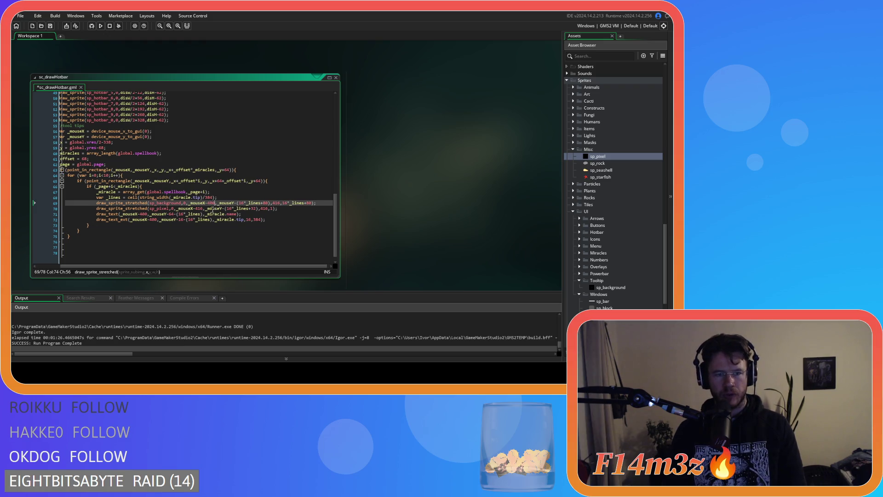
double_click(201, 208)
text(00)
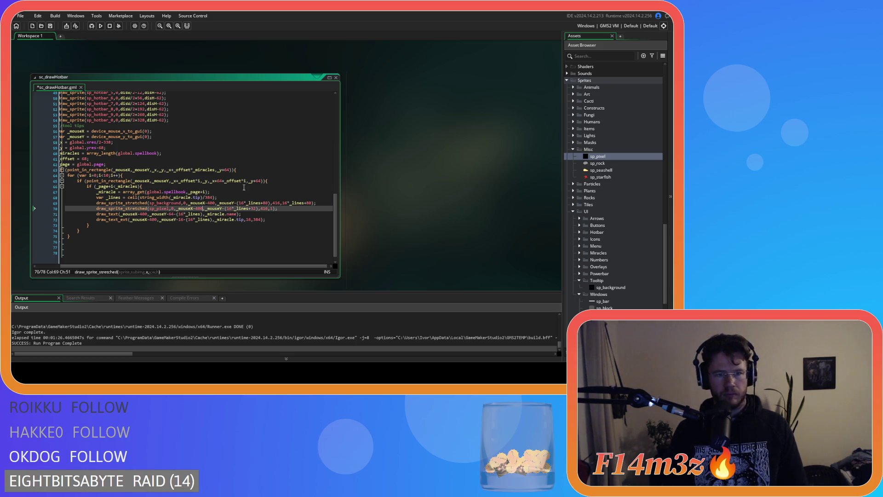
Save the sc_drawHotbar script
click(236, 215)
key(ctrl+s)
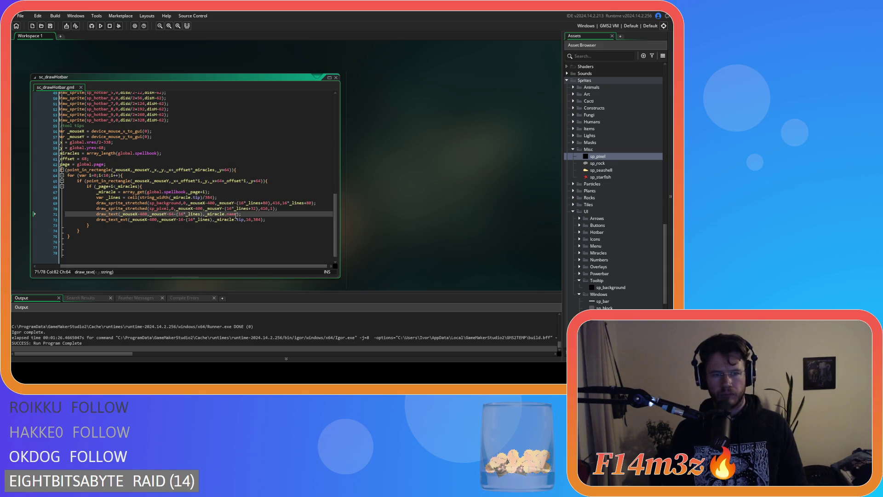
click(289, 208)
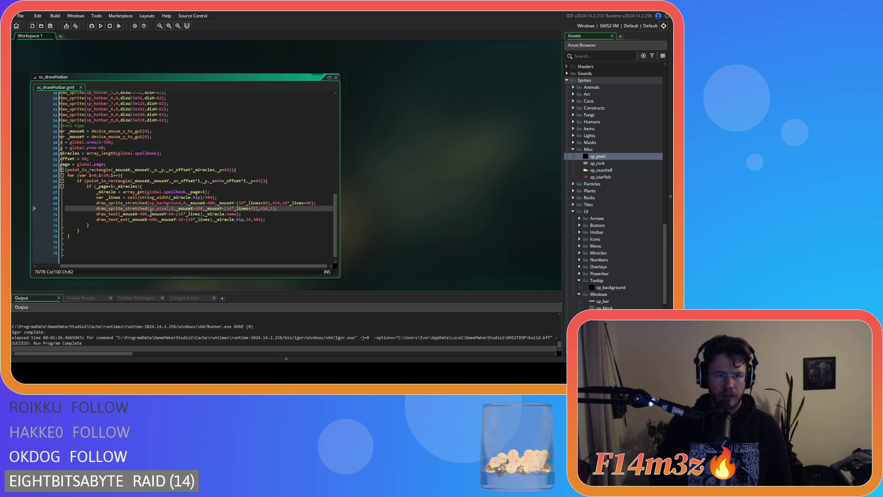
mouse_move(152, 209)
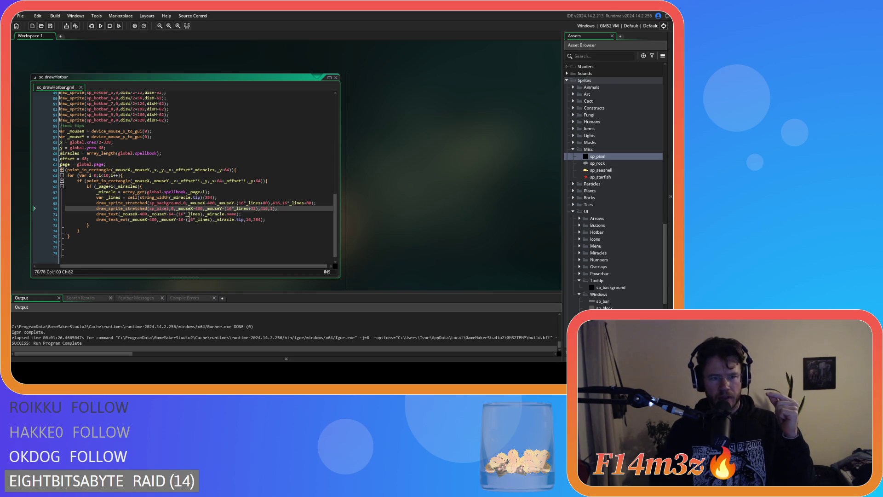
Try 68 and 72 as the name's y offset, then undo the offset edits
double_click(171, 214)
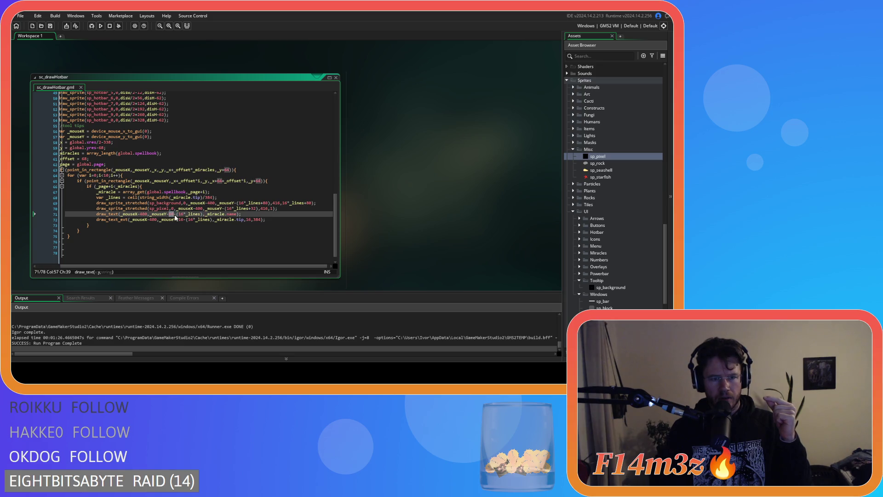
text(68)
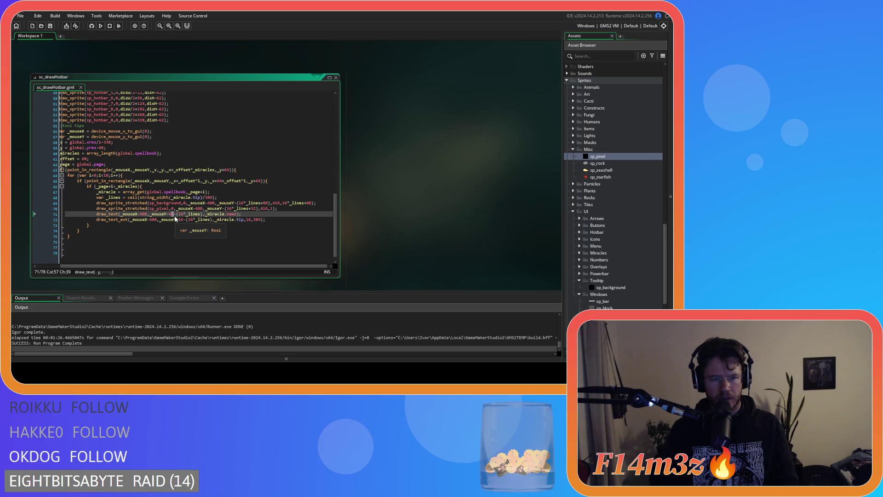
double_click(171, 214)
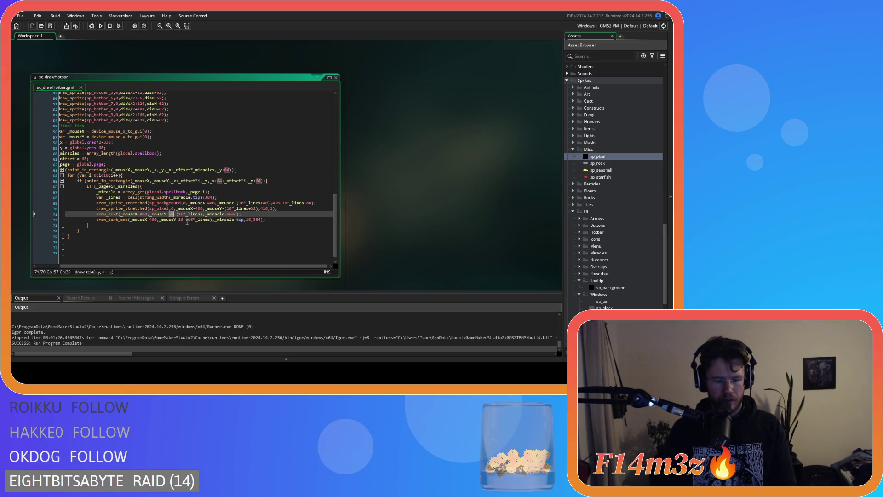
text(72)
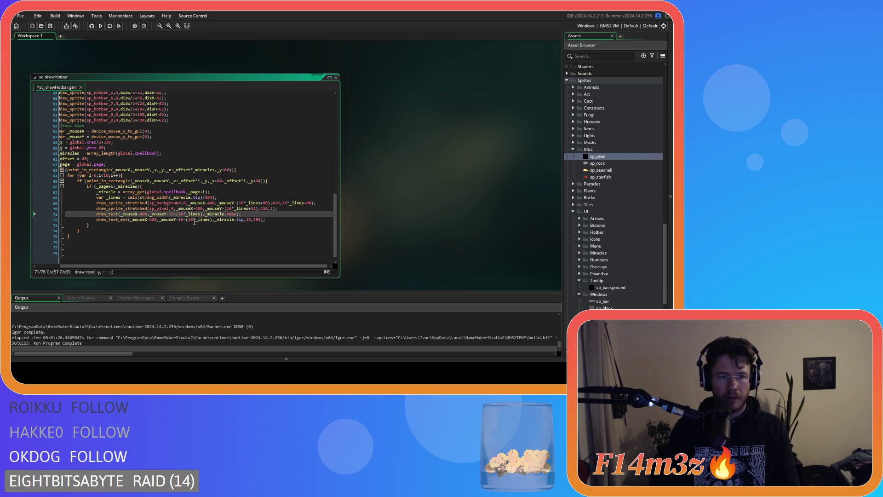
click(276, 215)
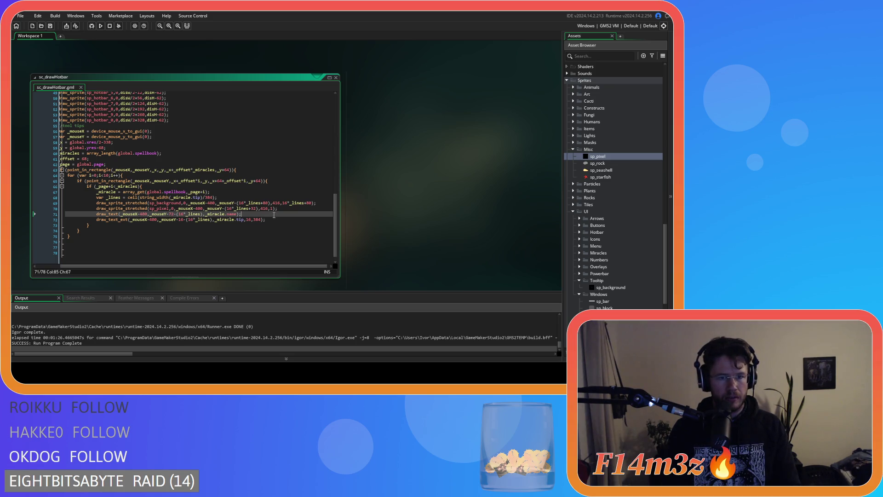
key(ctrl+z)
key(ctrl+z)
key(ctrl+z)
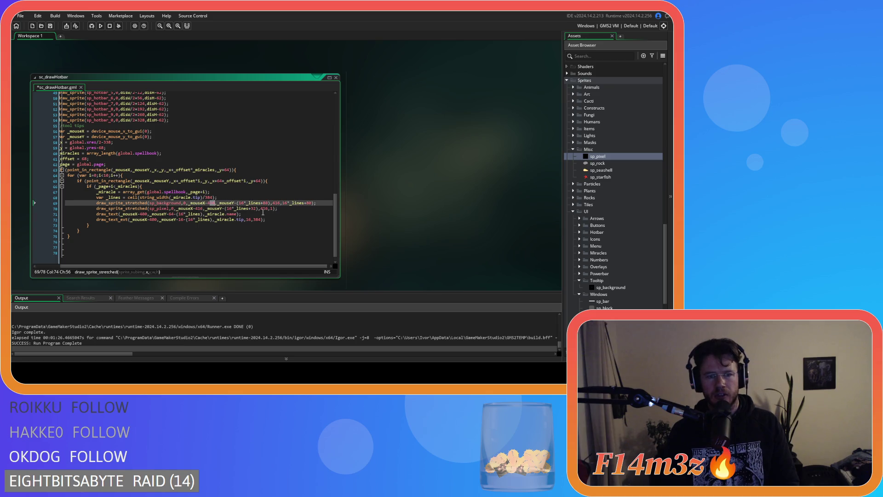
key(ctrl+z)
click(251, 214)
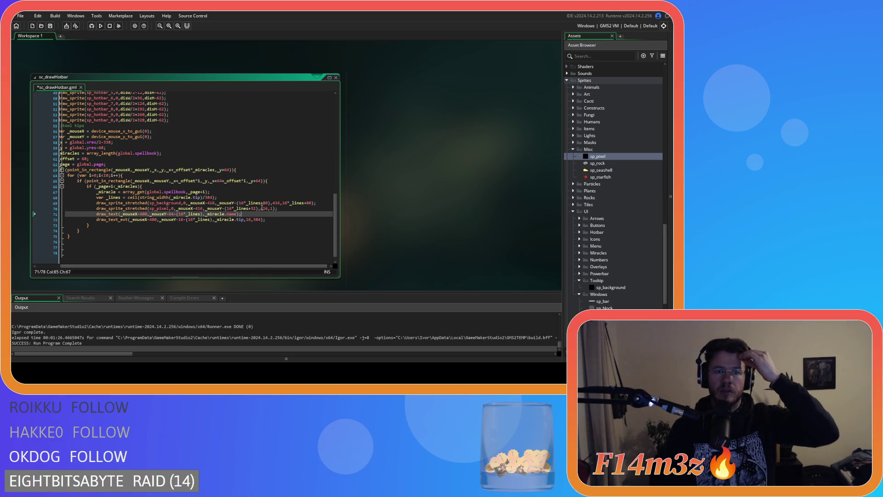
Change the background box's y offset from 80 to 64, leaving the divider's 32
double_click(266, 202)
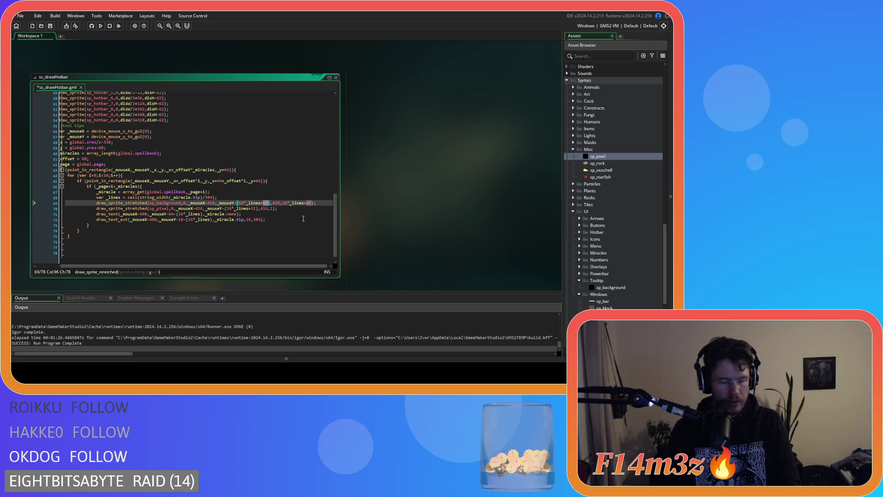
text(64)
double_click(254, 209)
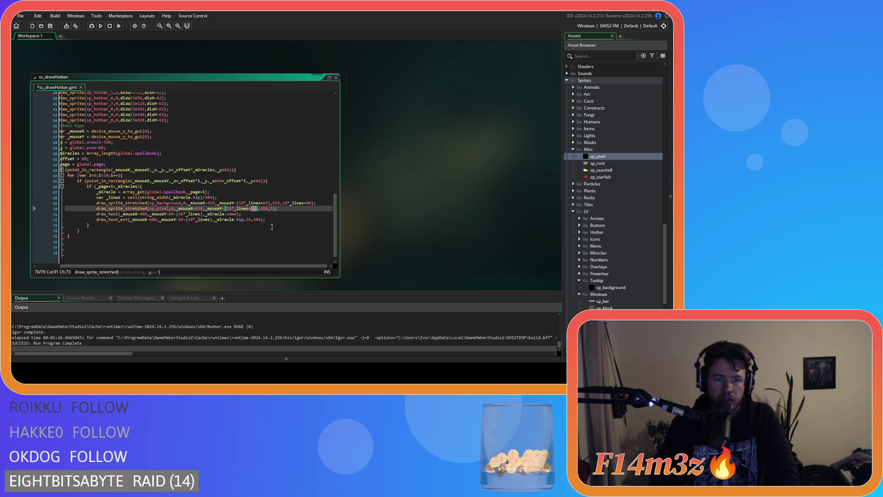
click(284, 211)
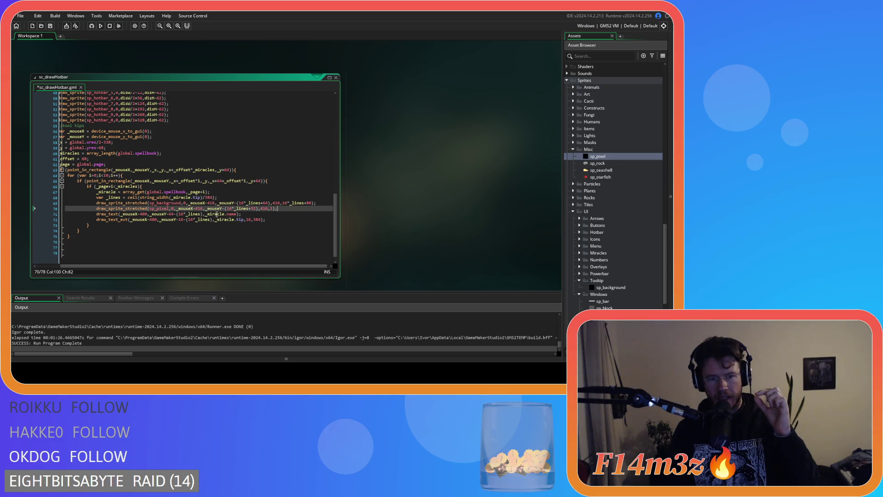
Set the miracle name's y offset to _mouseY-56, save, and run the game
double_click(172, 214)
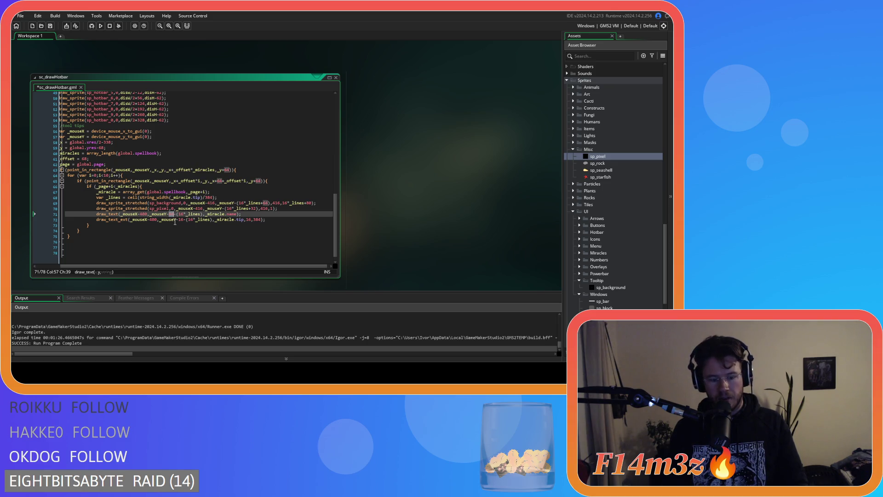
text(56)
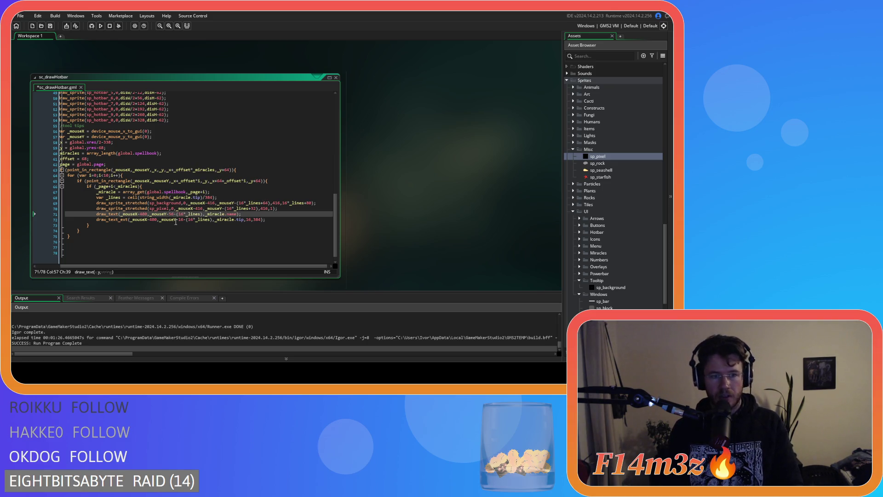
key(ctrl+s)
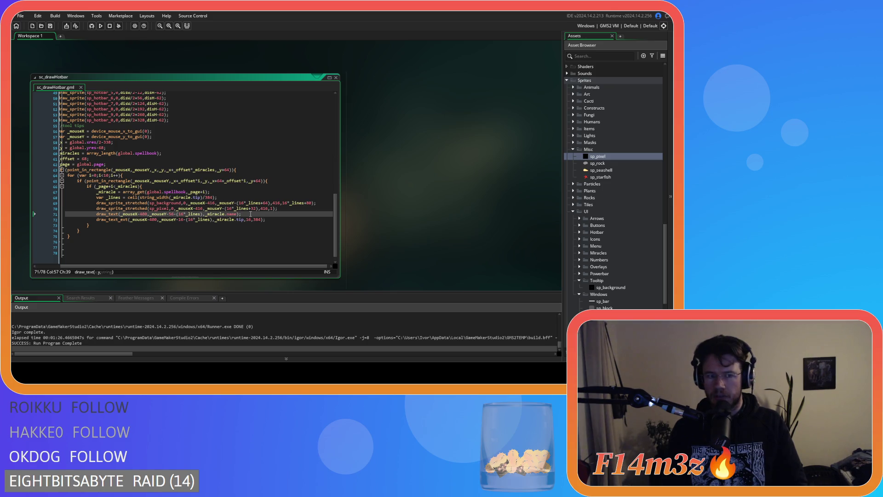
key(F5)
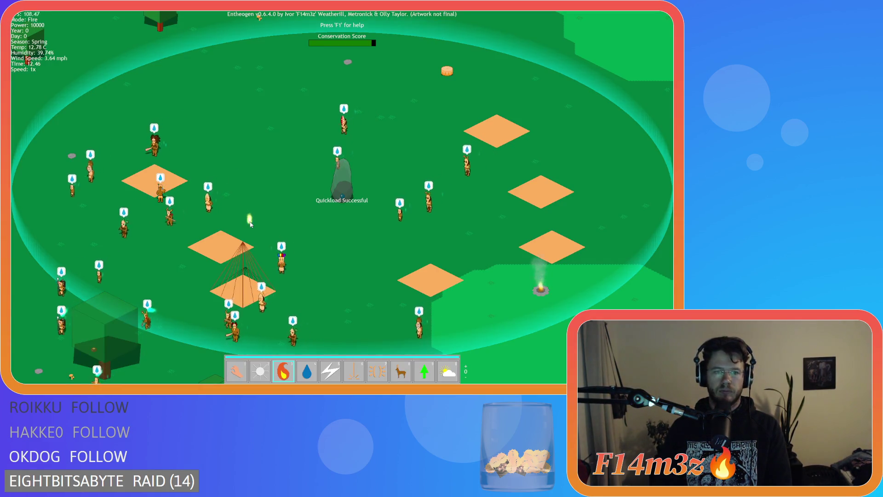
Pan the camera with A, S, W and D, then quit the test run
key(a)
key(s)
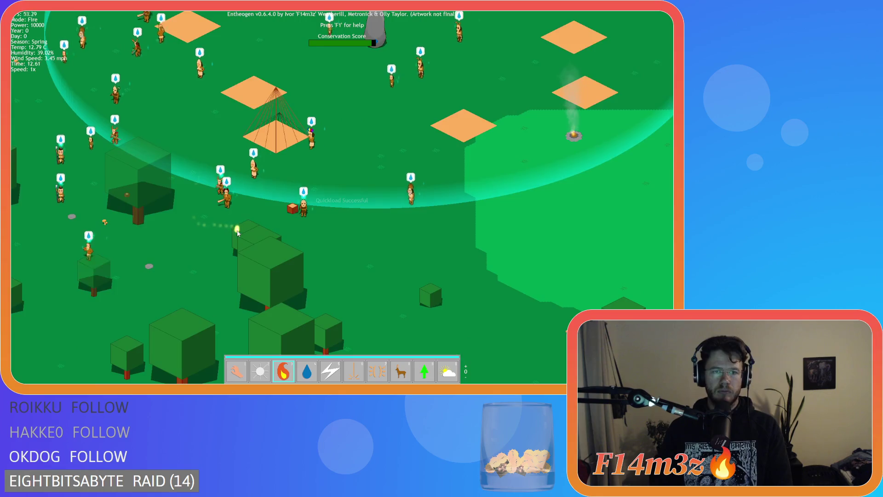
key(w)
key(d)
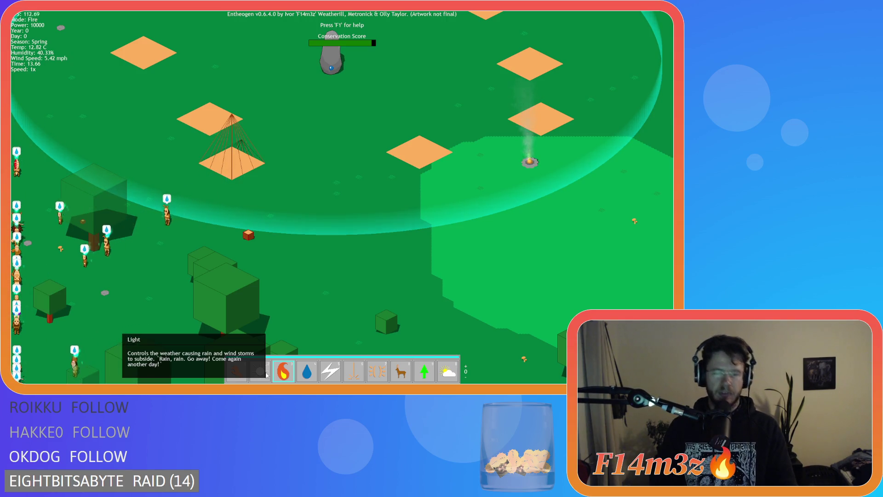
key(Escape)
key(y)
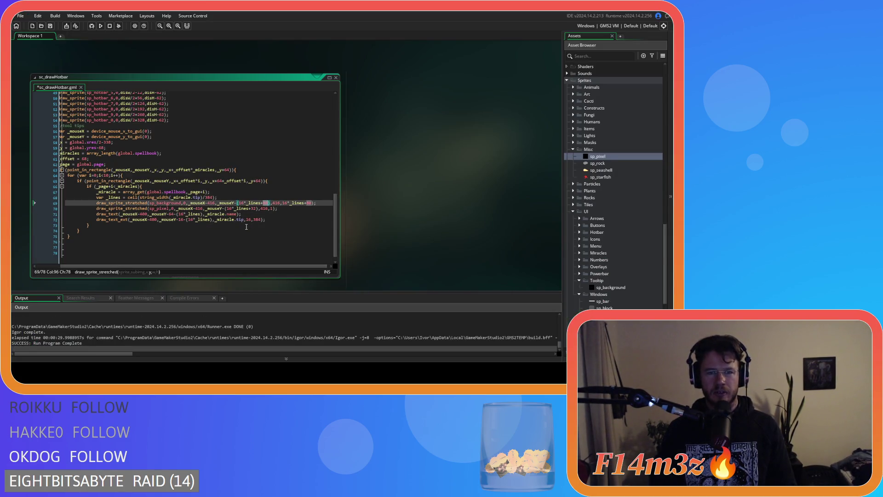
Rebuild and launch the Entheogen test build with F5 to check the updated tooltip
click(275, 218)
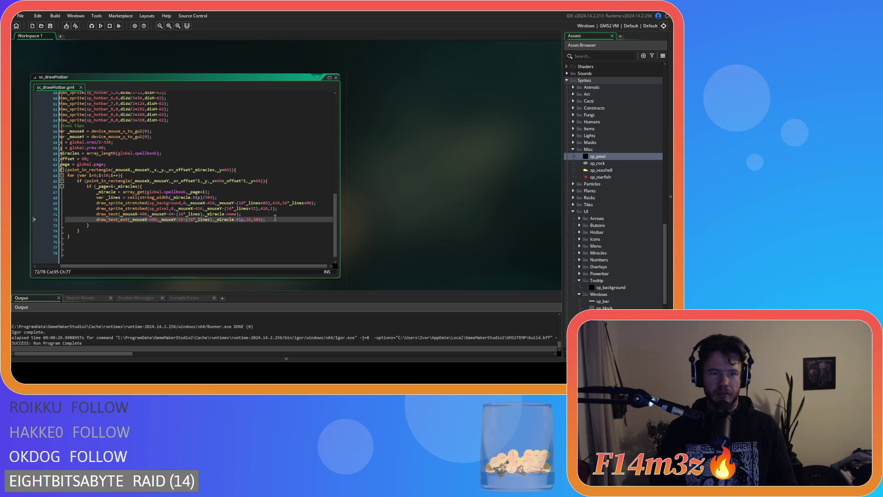
key(F5)
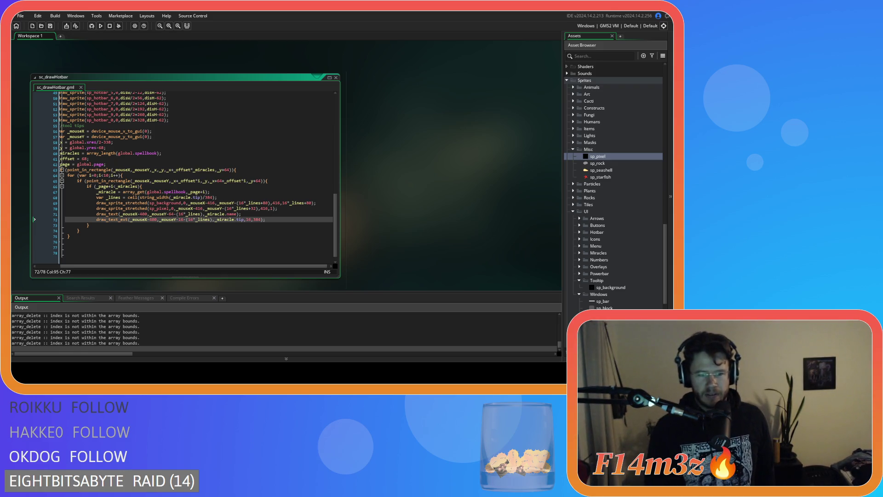
key(alt+Tab)
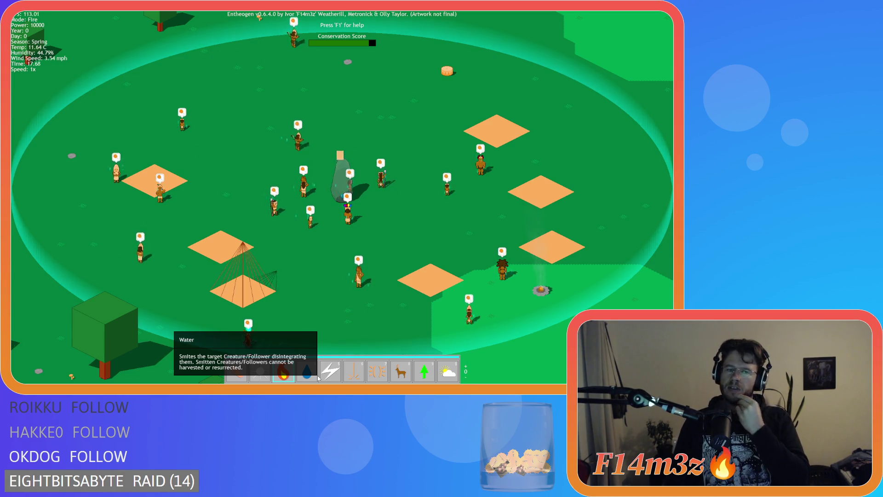
After viewing the Water tooltip, quit the test run to the main menu and exit the game
key(Escape)
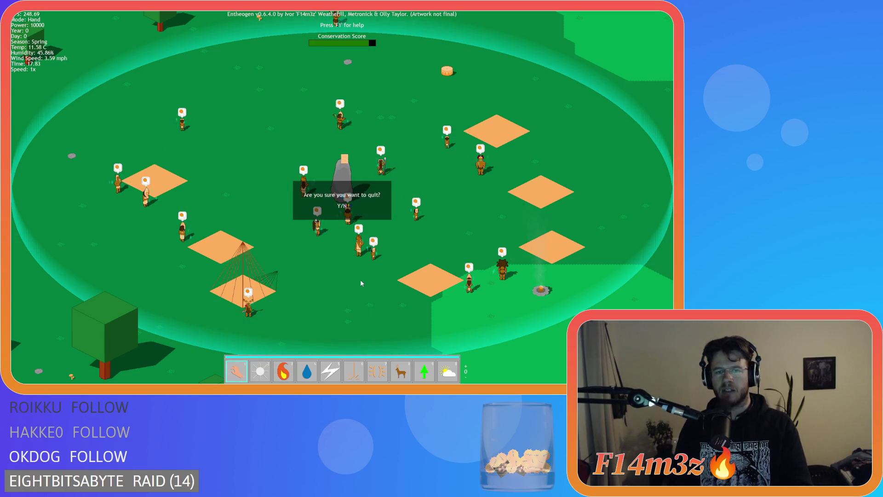
key(Return)
key(Escape)
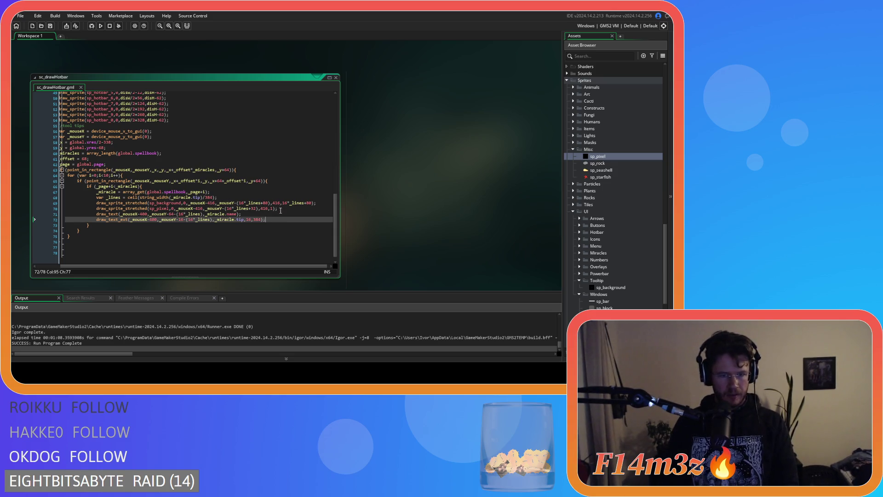
Add draw_set_font(f_hud_bold); on a new line after the divider drawing line
click(281, 208)
key(Return)
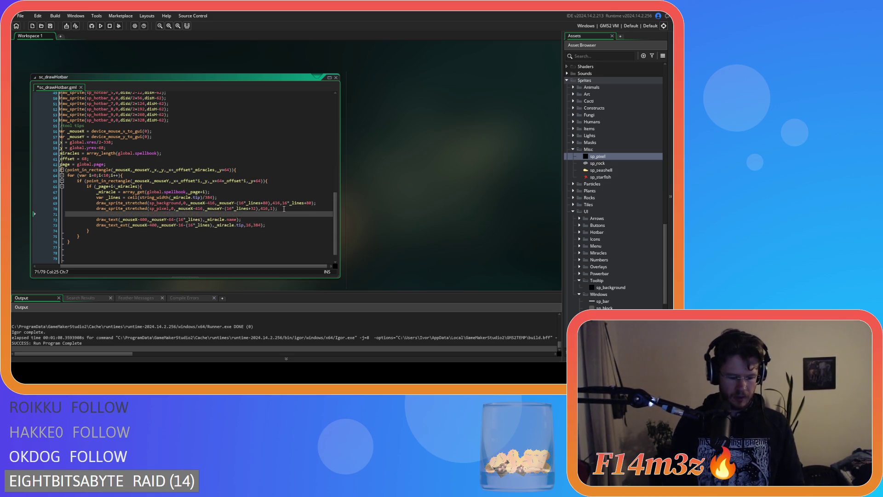
text(draw_set)
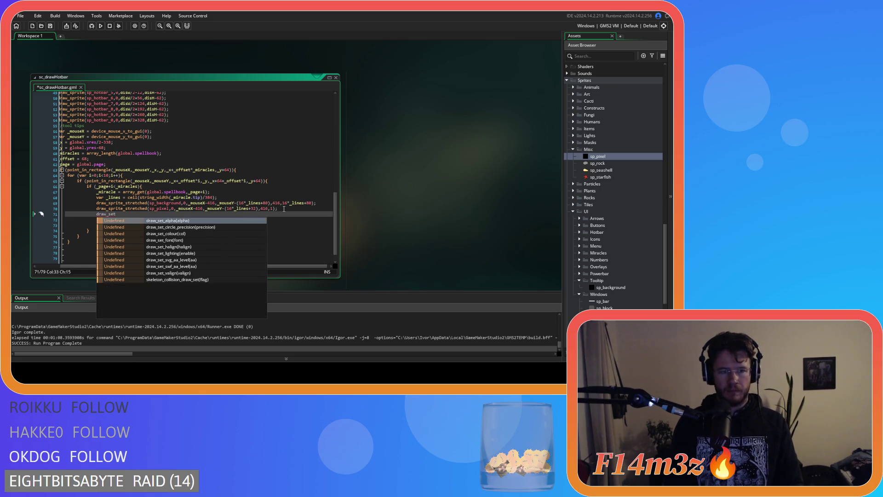
key(Down)
key(Down)
key(Down)
key(Return)
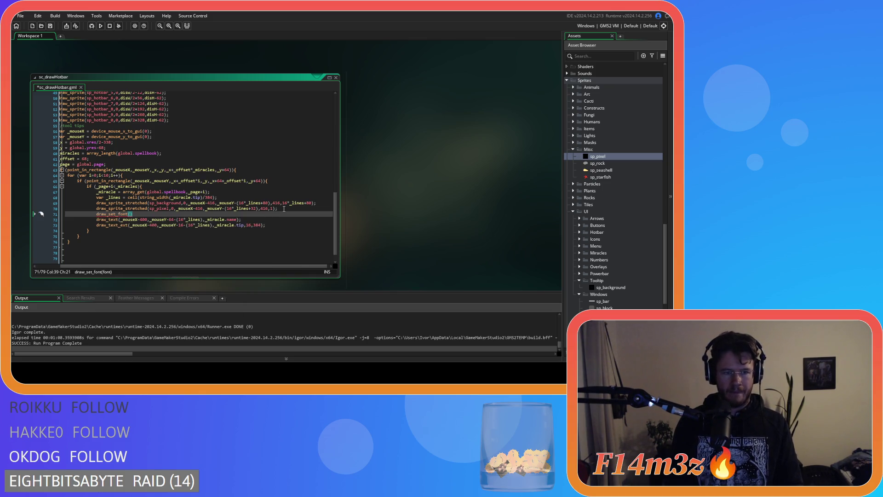
text(f_)
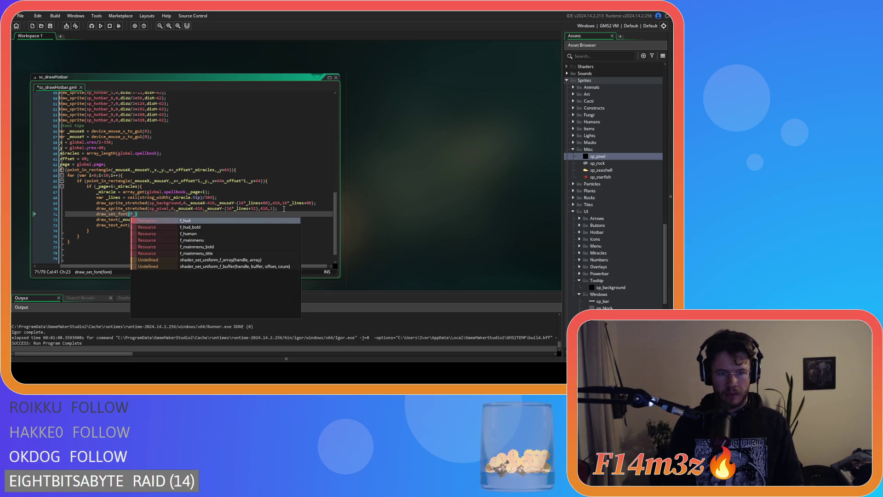
key(Down)
key(Return)
text(;)
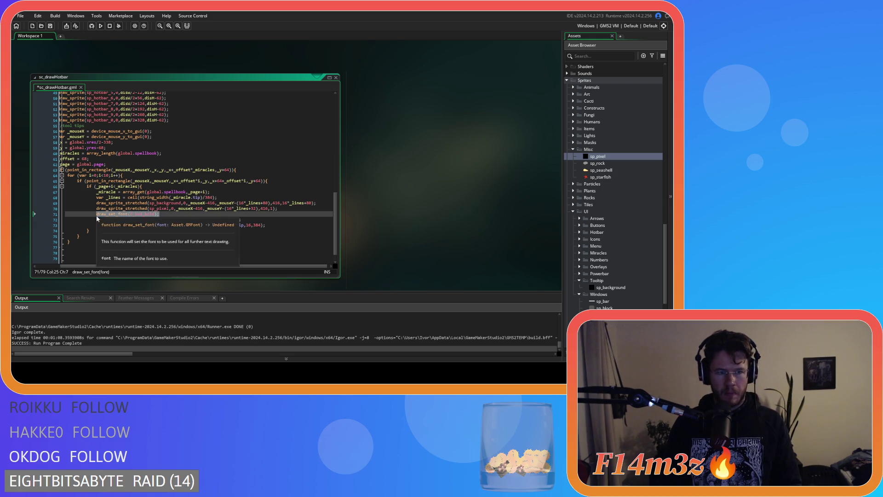
Change the second font call after the name text to f_hud and run the game
click(268, 219)
key(Return)
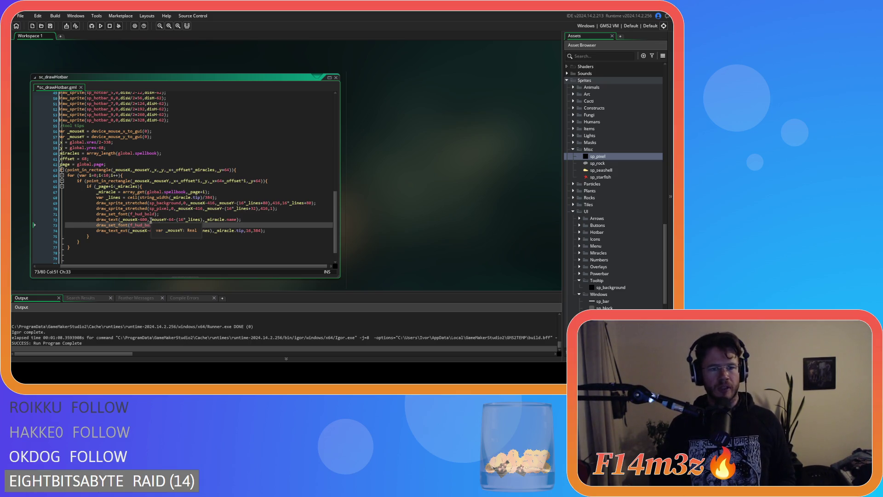
mouse_move(152, 225)
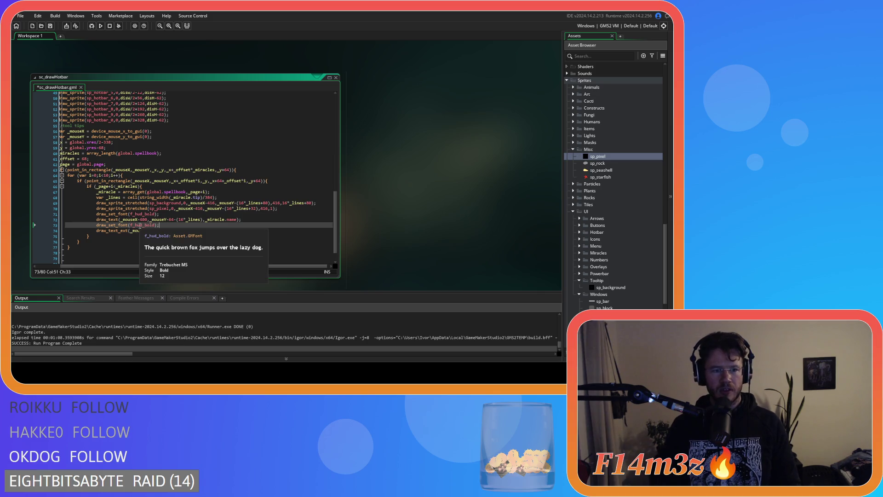
drag(144, 225, 154, 229)
key(BackSpace)
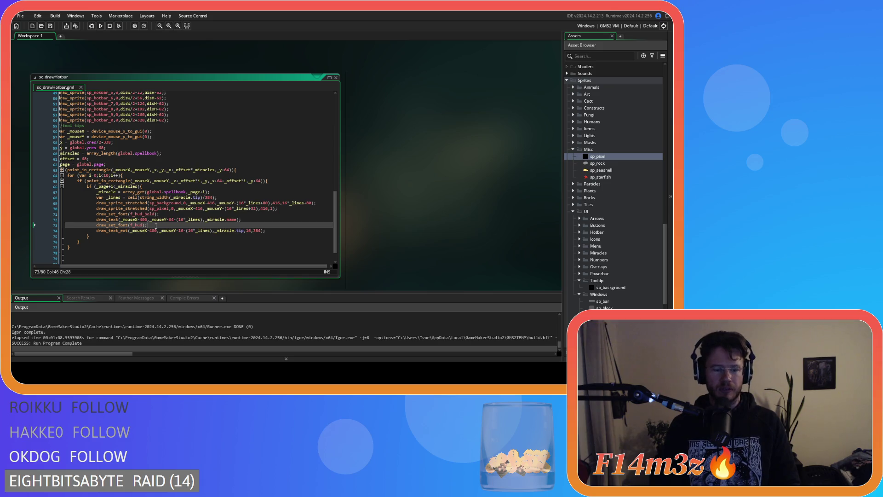
key(F5)
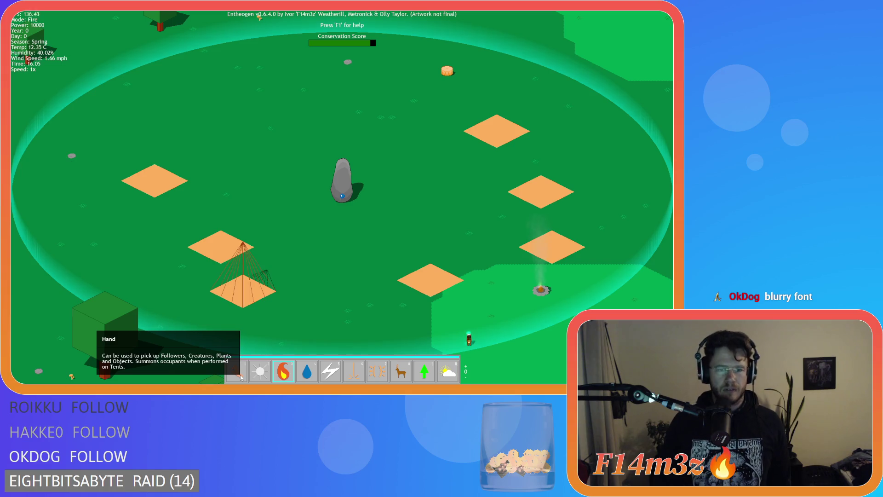
Open the Tribe window and toggle off Worshipper, Forager, Guard, Hunter, Progenitor and Waterbearer roles
key(t)
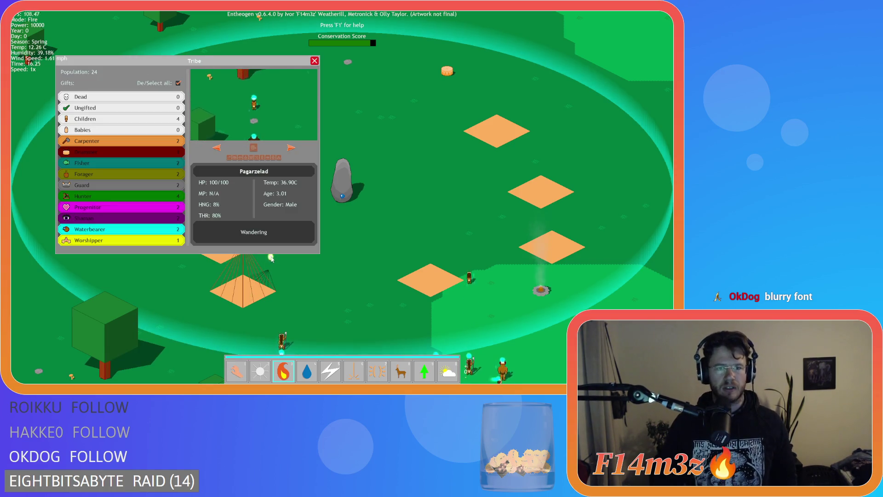
mouse_move(415, 158)
mouse_down()
mouse_move(461, 217)
mouse_move(343, 164)
mouse_move(299, 152)
mouse_move(276, 158)
mouse_move(280, 121)
mouse_up()
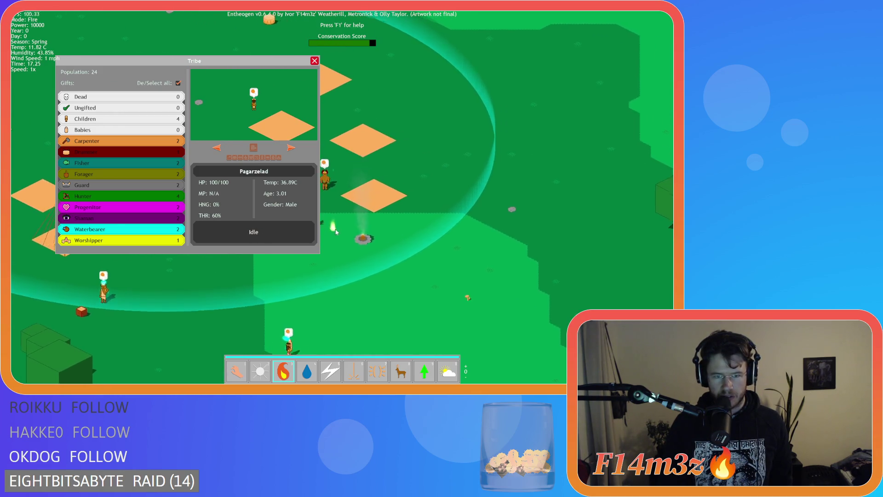
click(161, 240)
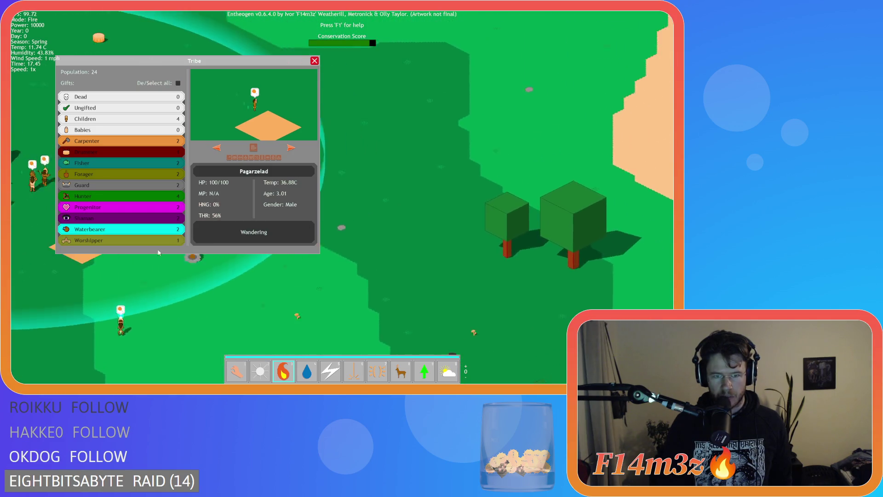
click(178, 174)
click(178, 181)
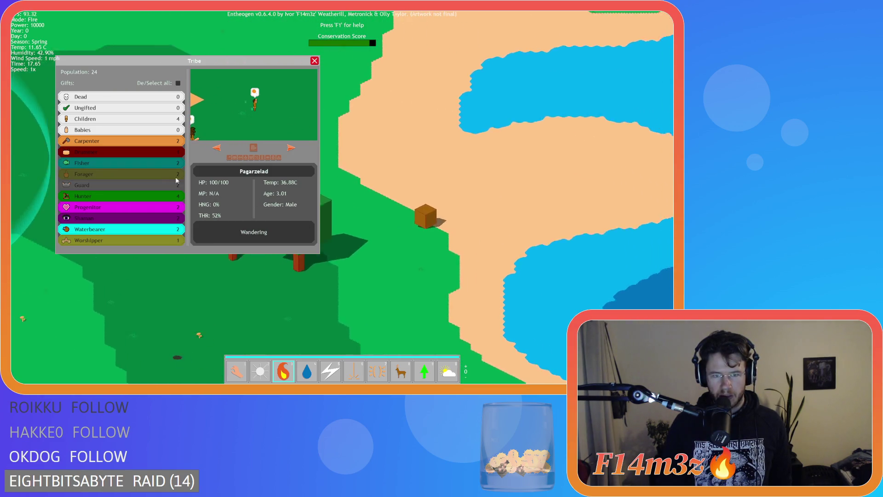
click(123, 196)
click(119, 207)
click(114, 229)
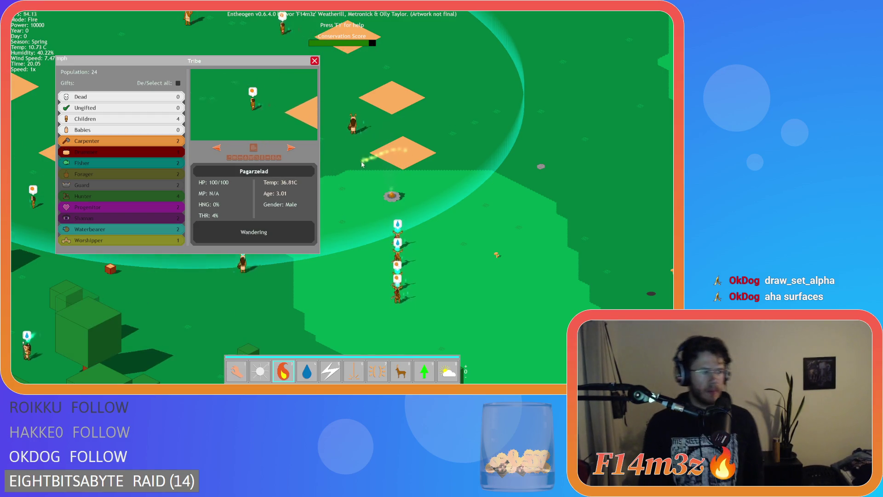
mouse_move(340, 144)
mouse_down()
mouse_move(397, 199)
mouse_move(304, 185)
mouse_move(392, 191)
mouse_move(460, 216)
mouse_up()
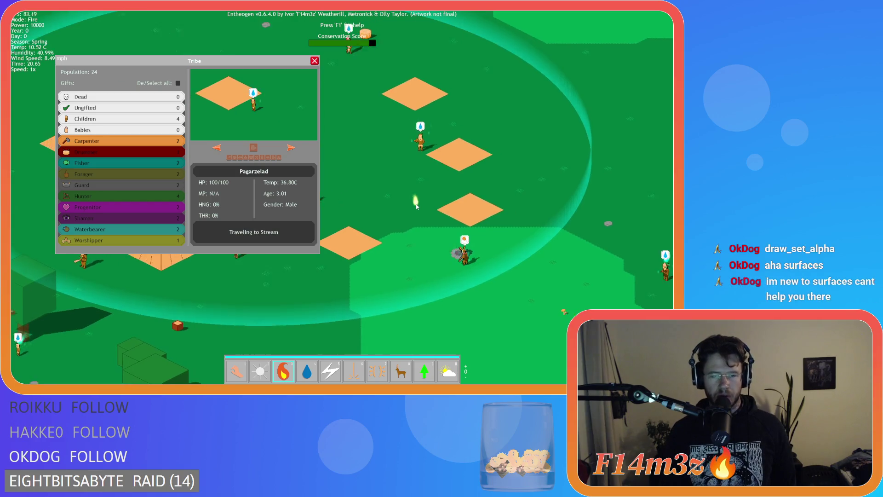
Pan the camera with WASD across forests, huts and settled areas of the map
key(a)
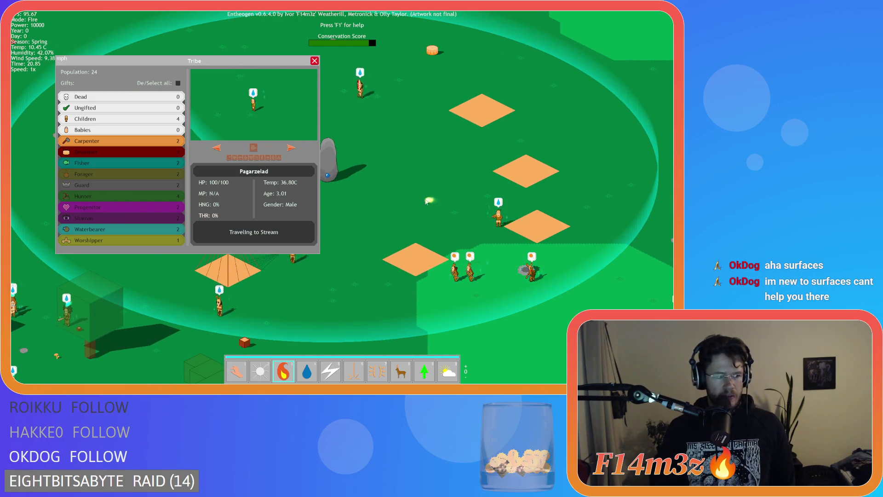
key(a)
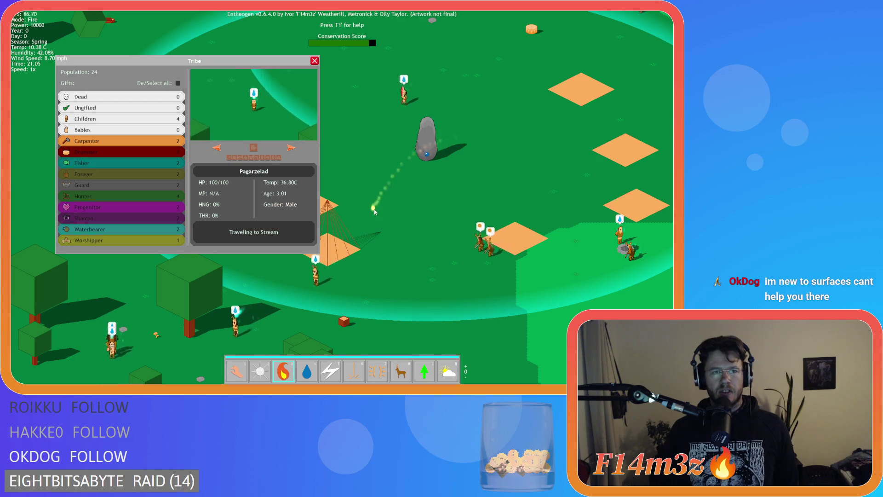
key(a)
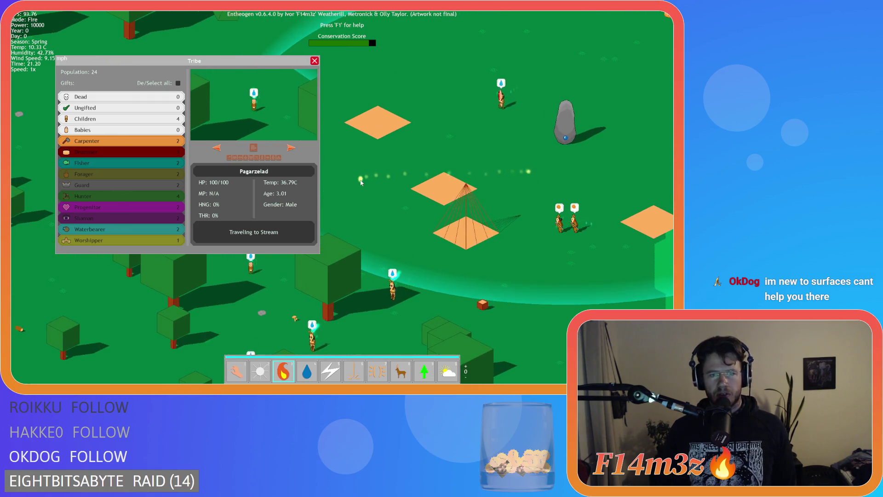
key(a)
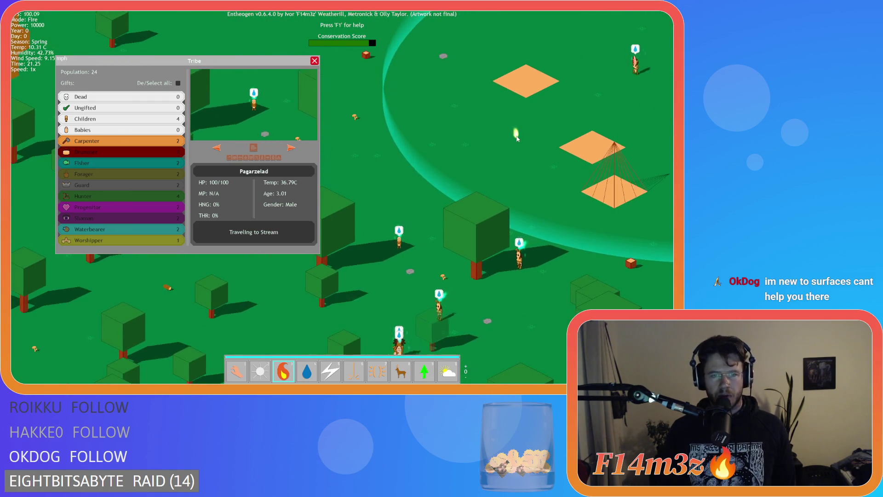
key(s)
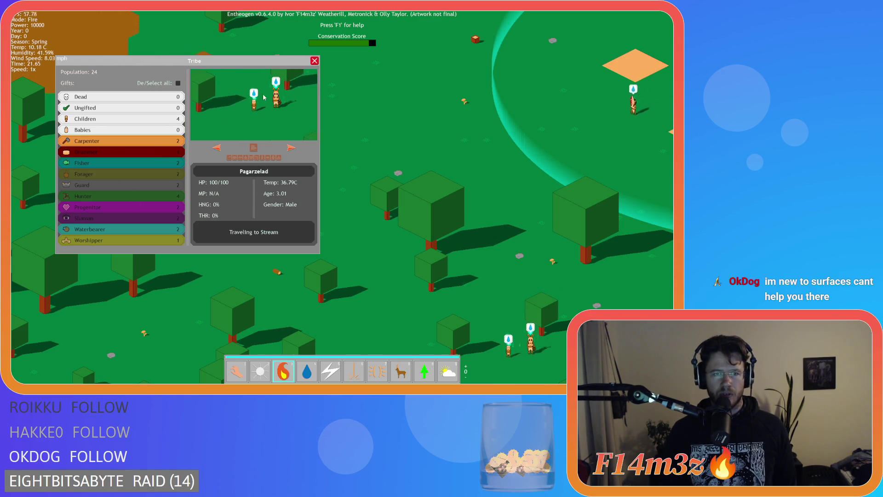
key(d)
key(a)
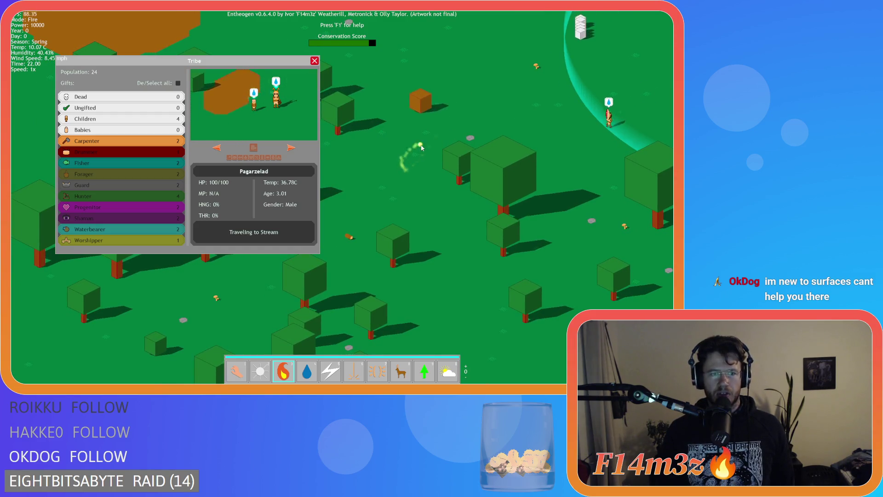
key(d)
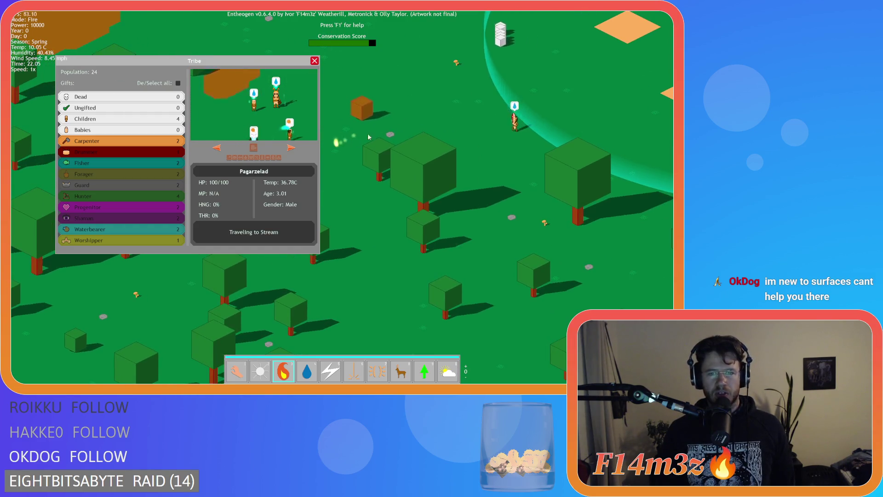
key(d)
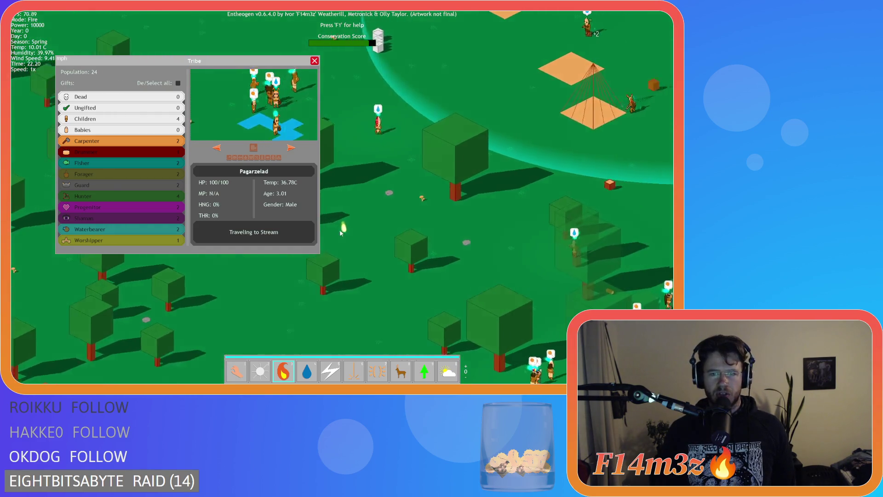
key(d)
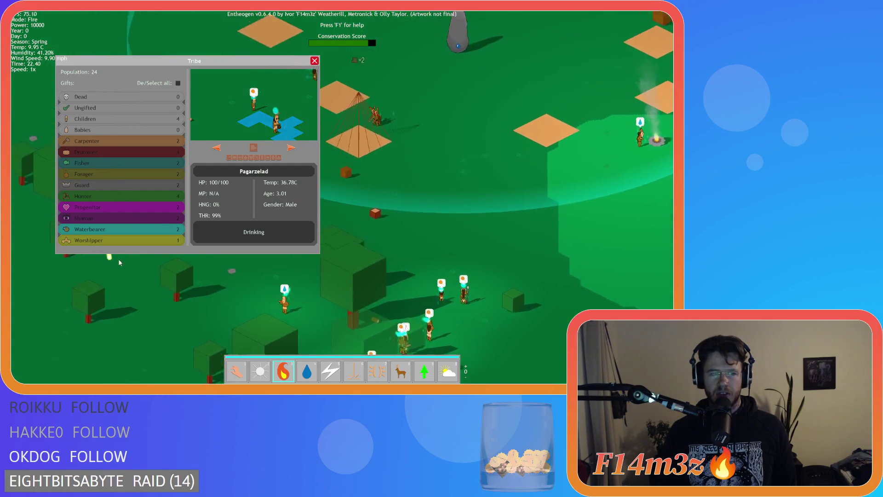
key(a)
key(s)
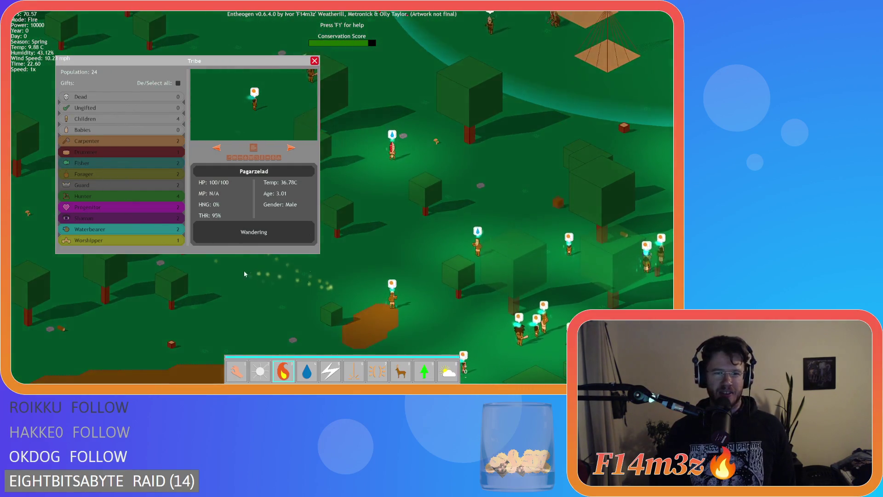
key(a)
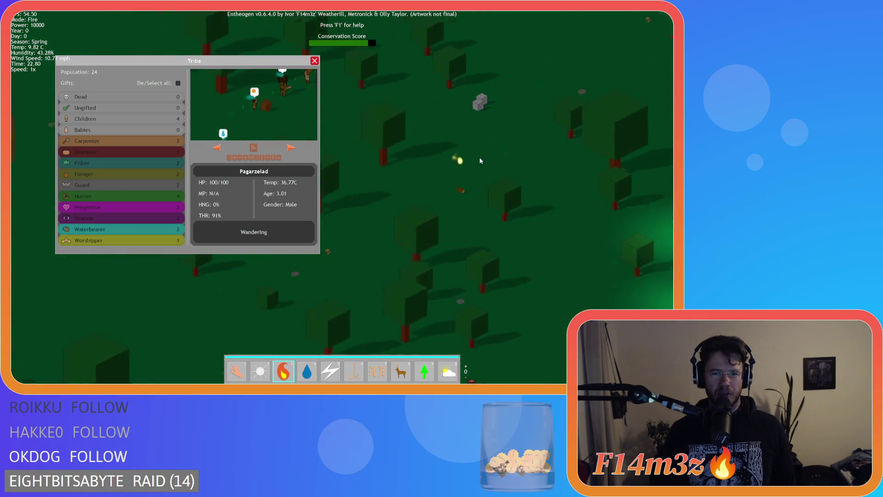
key(d)
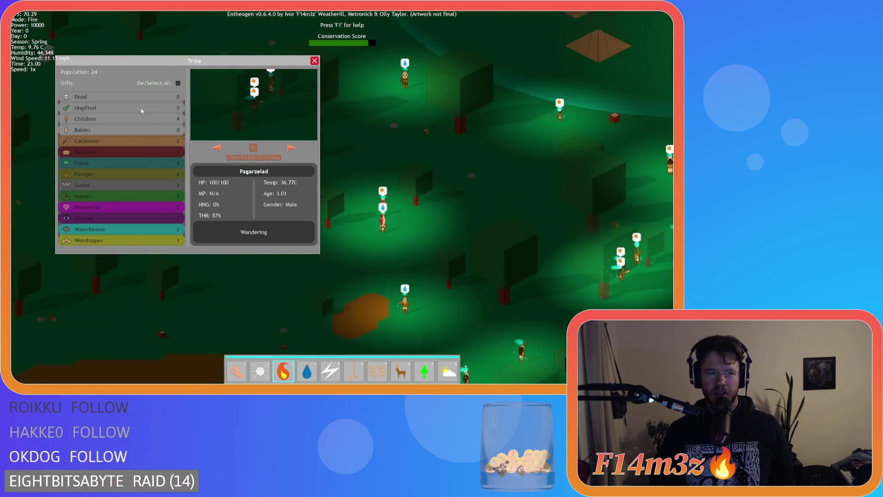
key(d)
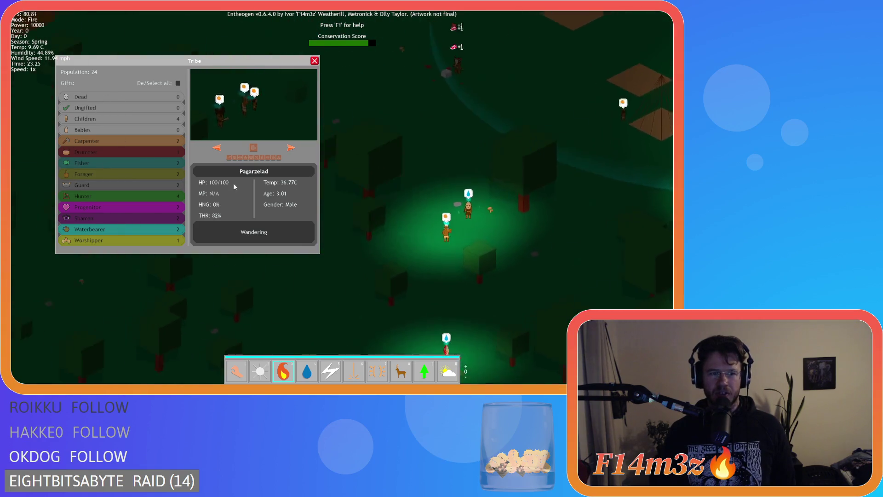
Toggle Tribe list roles using De/Select all, Hunter and Worshipper while moving the window down-left
drag(134, 97, 118, 246)
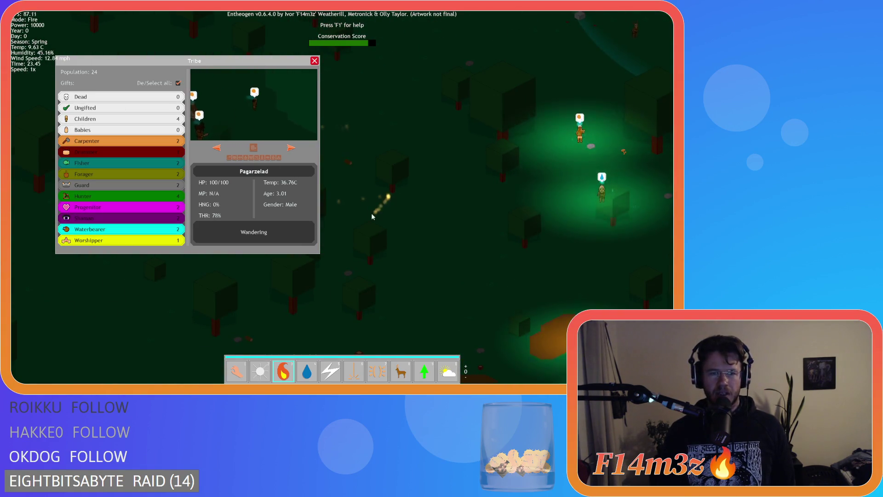
key(s)
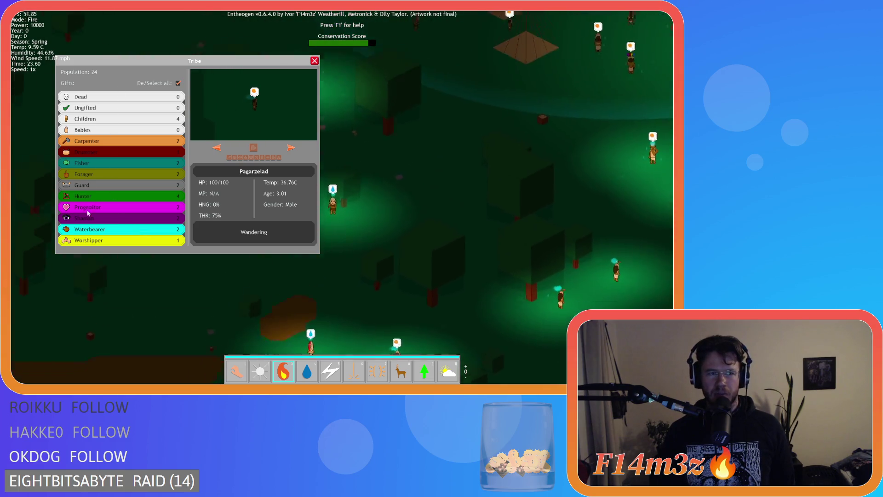
key(s)
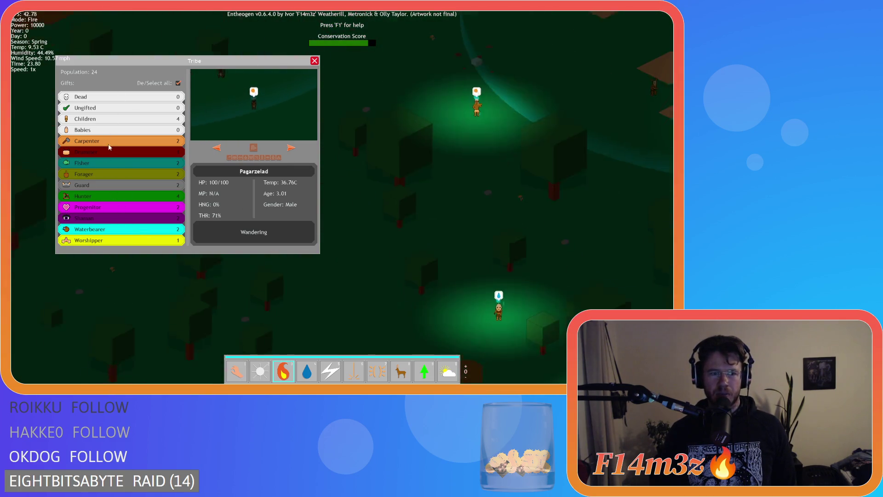
key(w)
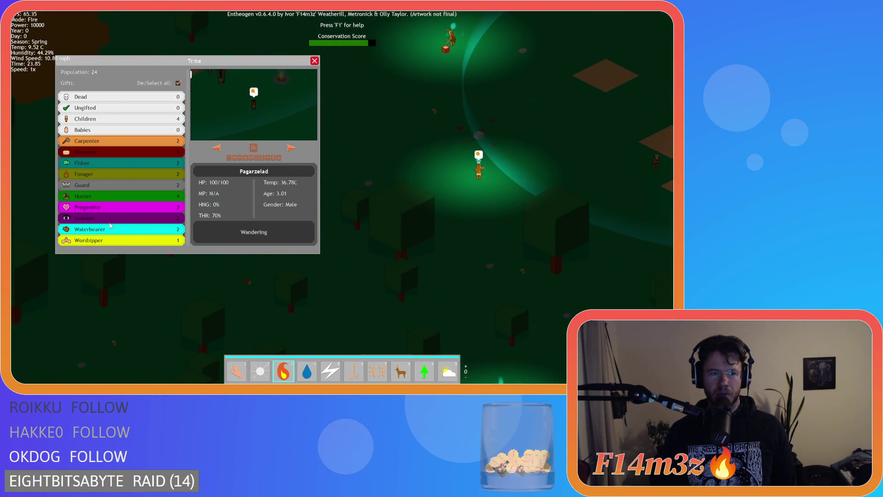
click(130, 195)
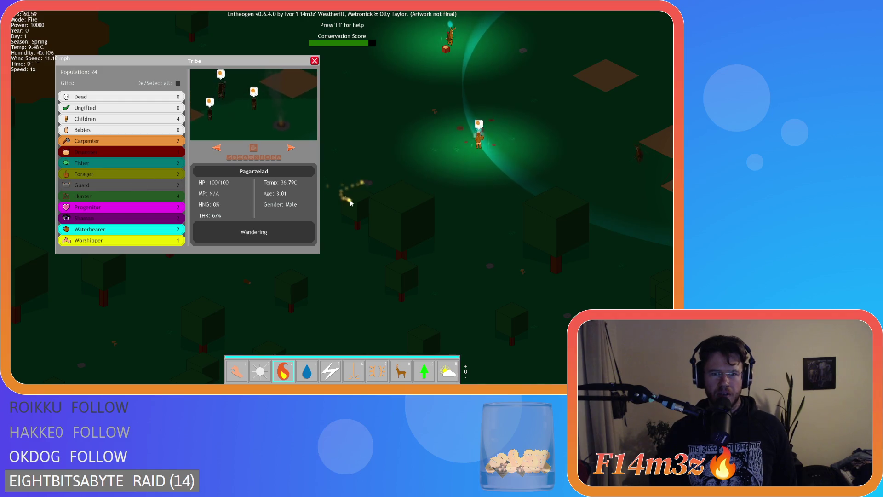
key(w)
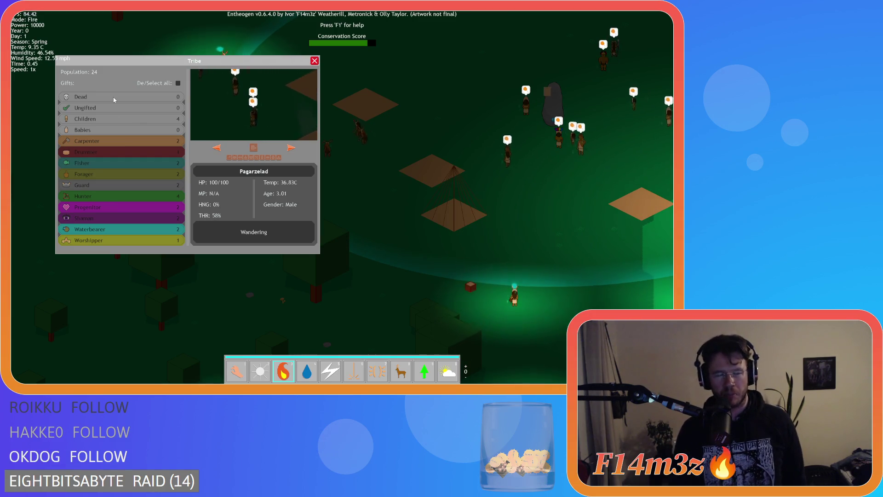
key(w)
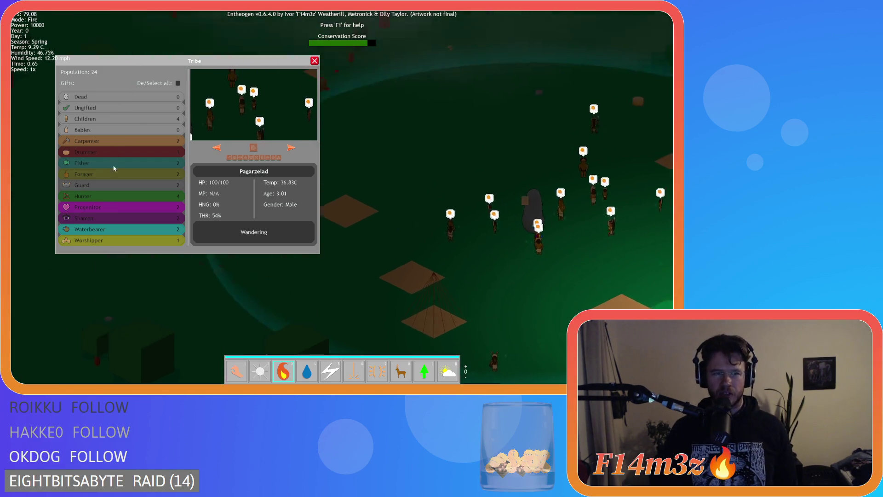
click(115, 99)
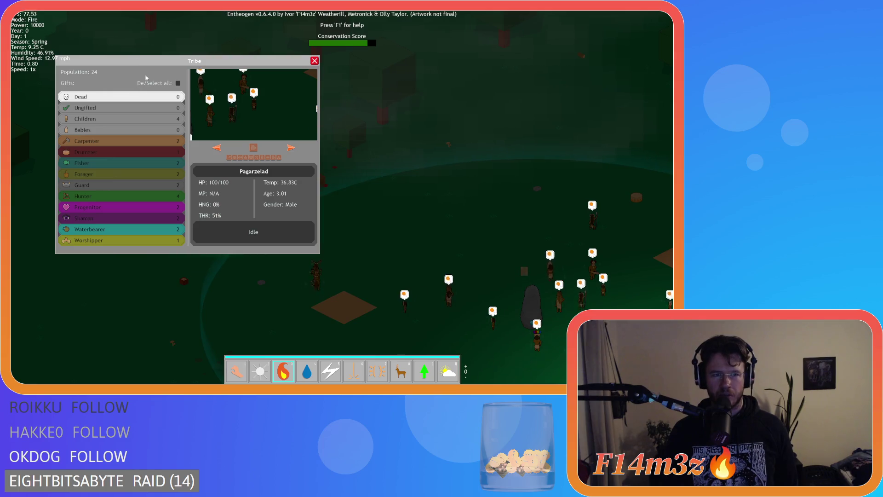
mouse_move(146, 78)
mouse_down()
mouse_move(134, 169)
mouse_move(137, 110)
mouse_up()
click(169, 116)
key(w)
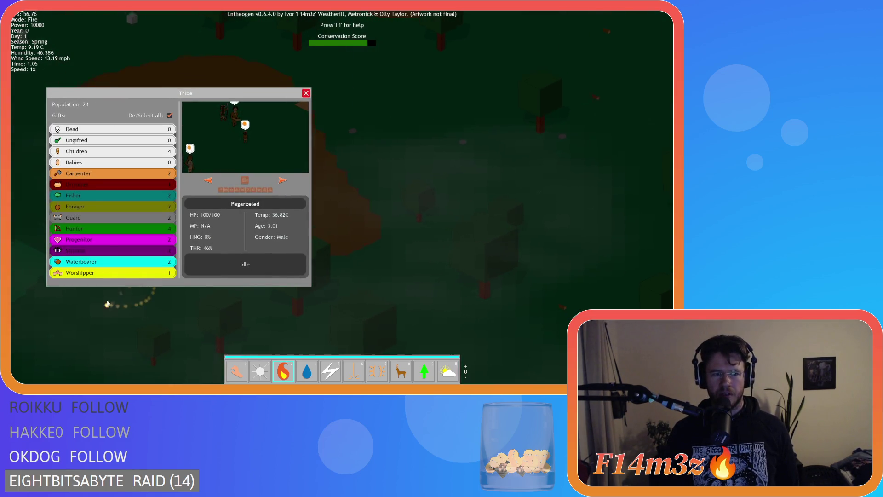
click(169, 115)
click(98, 271)
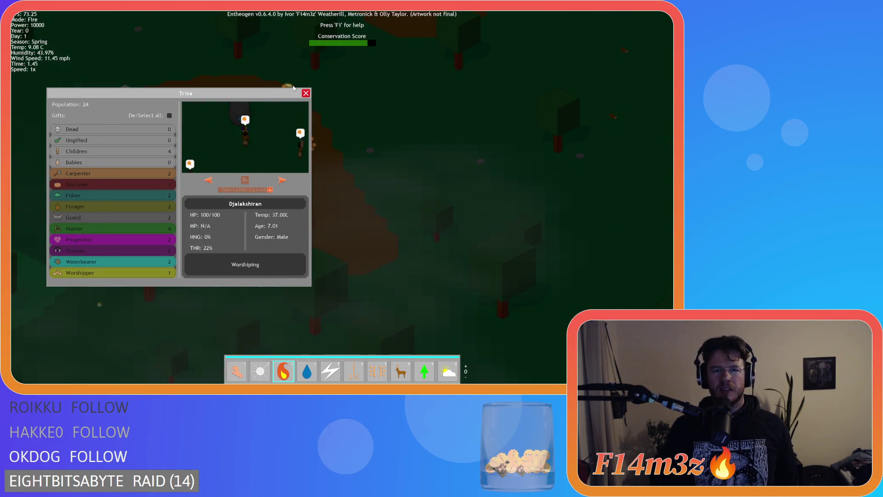
Close the Tribe window and quit the game back to the GameMaker editor
click(305, 93)
key(Escape)
key(Return)
key(Escape)
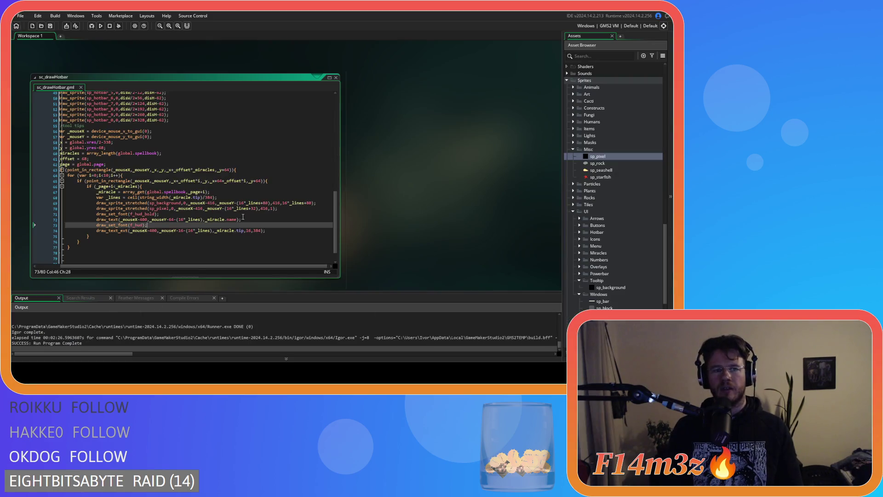
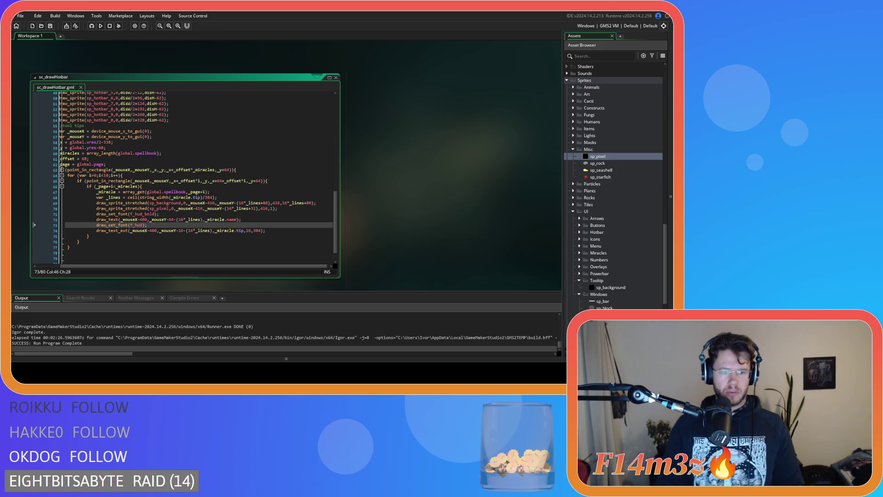
Select the draw_text call that draws the hovered miracle's name in sc_drawHotbar
click(261, 181)
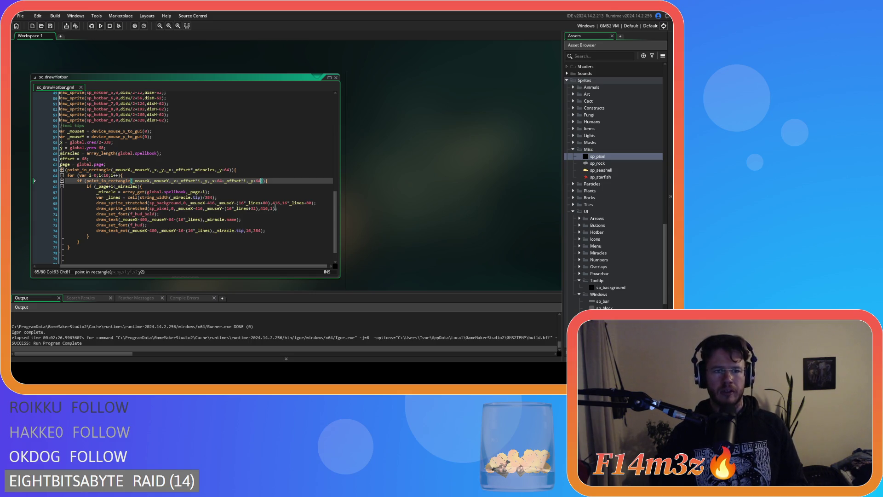
click(293, 193)
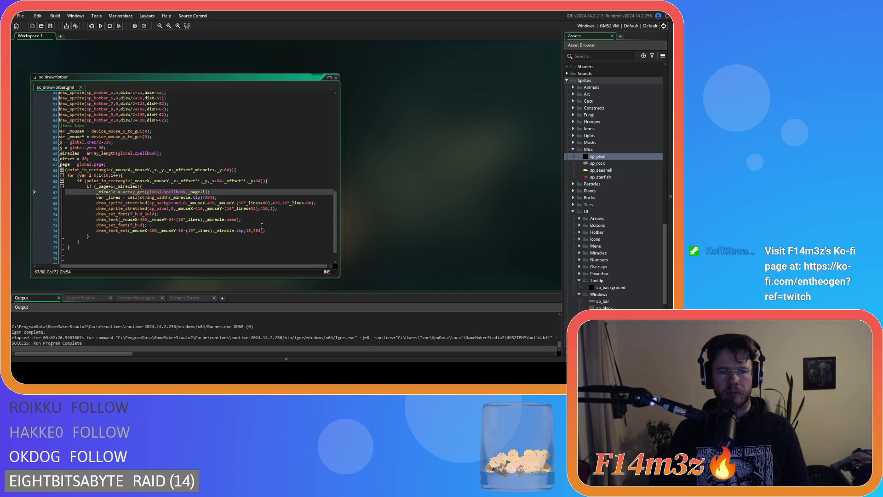
click(259, 219)
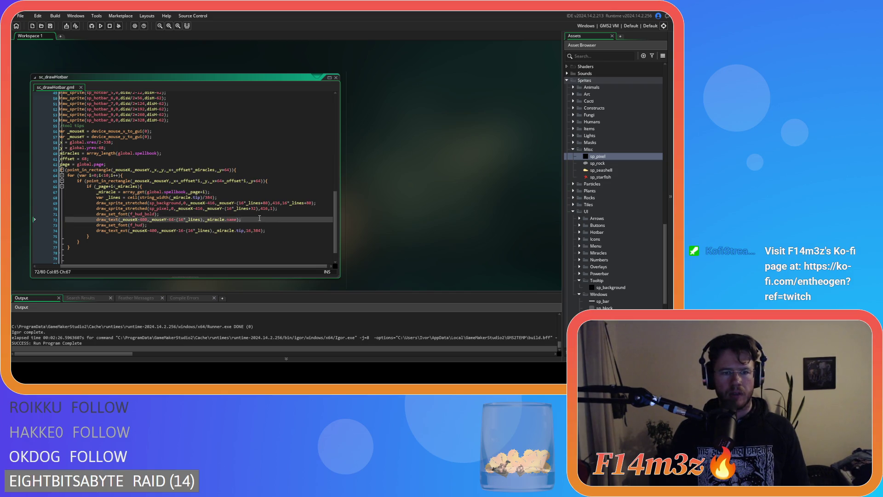
drag(150, 224, 98, 223)
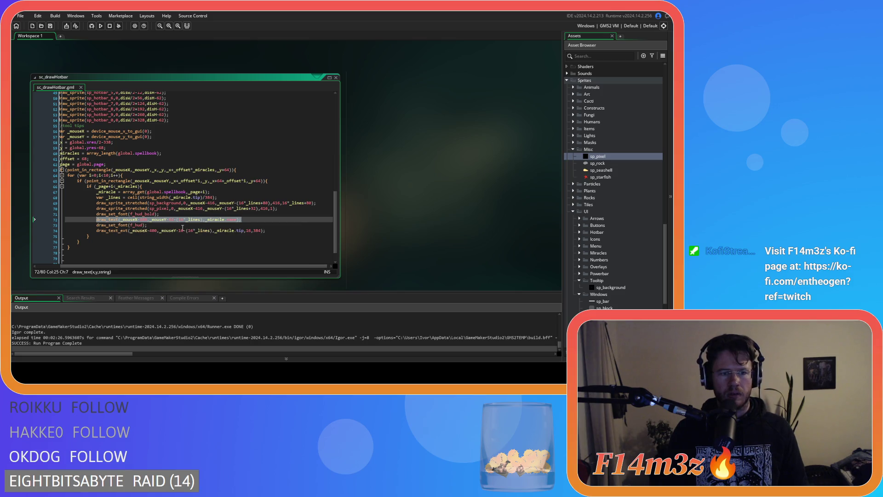
click(202, 223)
Paste a copy of that line drawing the miracle's cost instead, and save the script
key(Return)
key(ctrl+v)
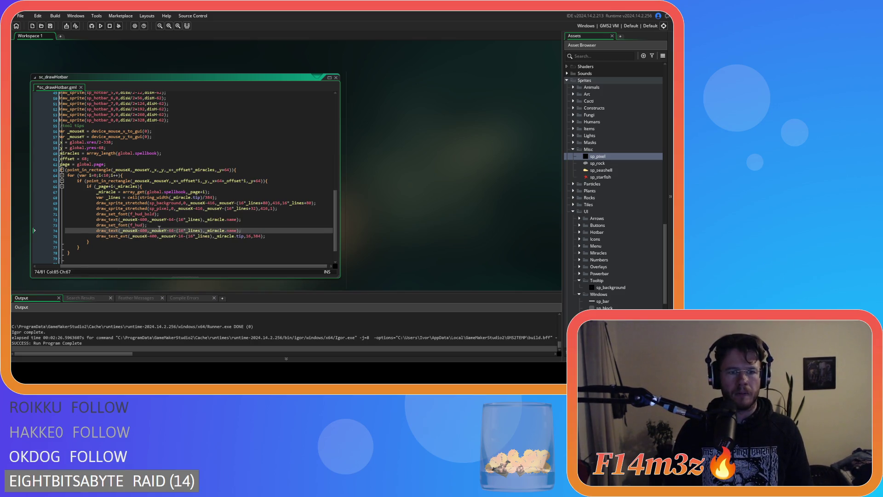
text(cost)
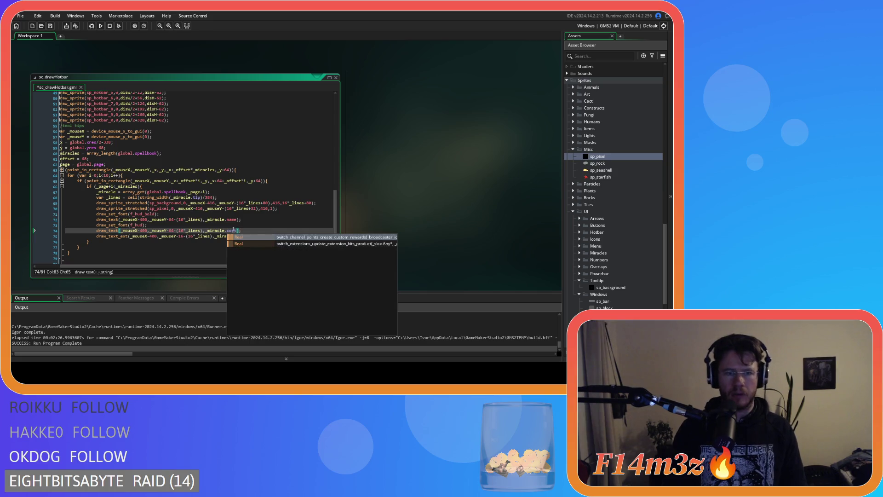
key(End)
key(ctrl+s)
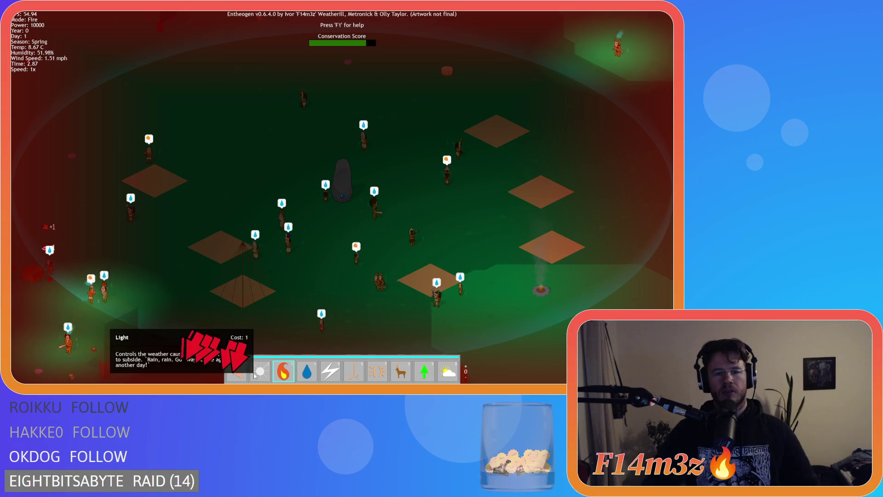
Pan the game camera down and to the left across the Entheogen map
key(Down)
key(Left)
key(Down)
key(Left)
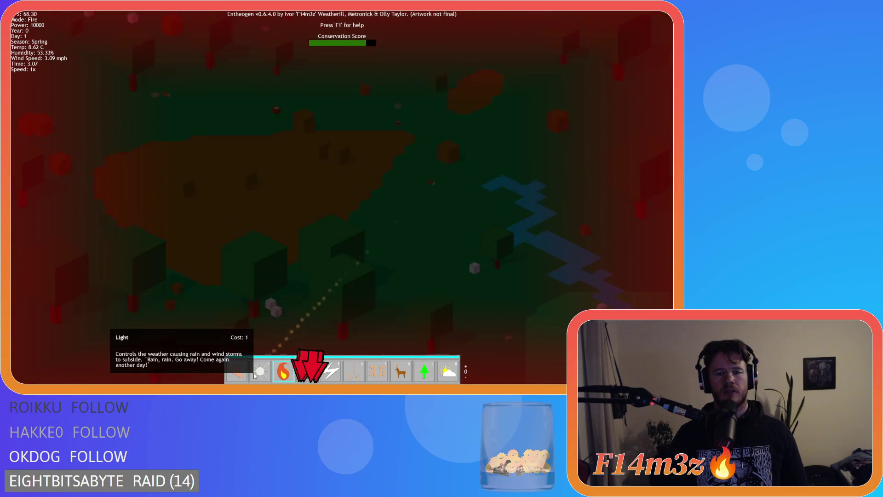